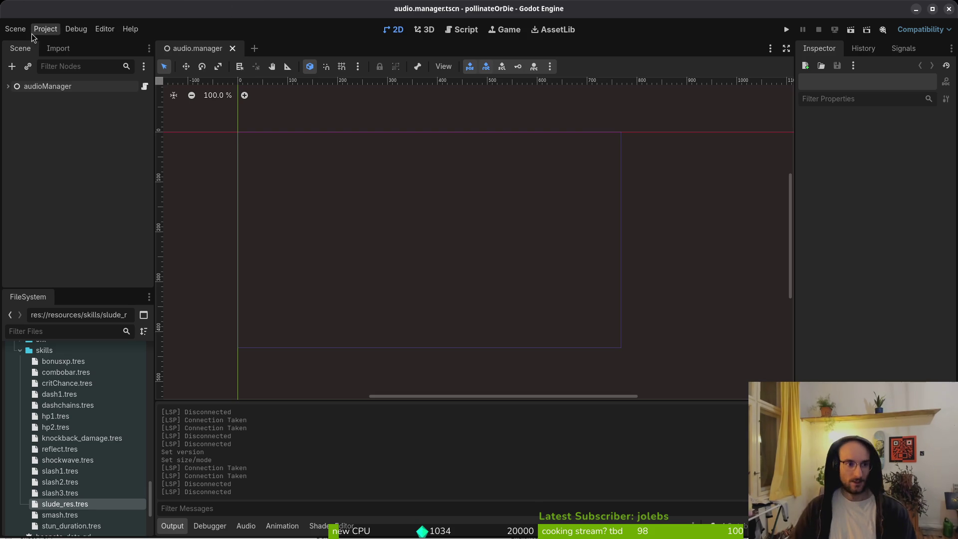
Step: Expand and collapse the audioManager node in the Godot scene tree
left_click(9, 87)
left_click(9, 86)
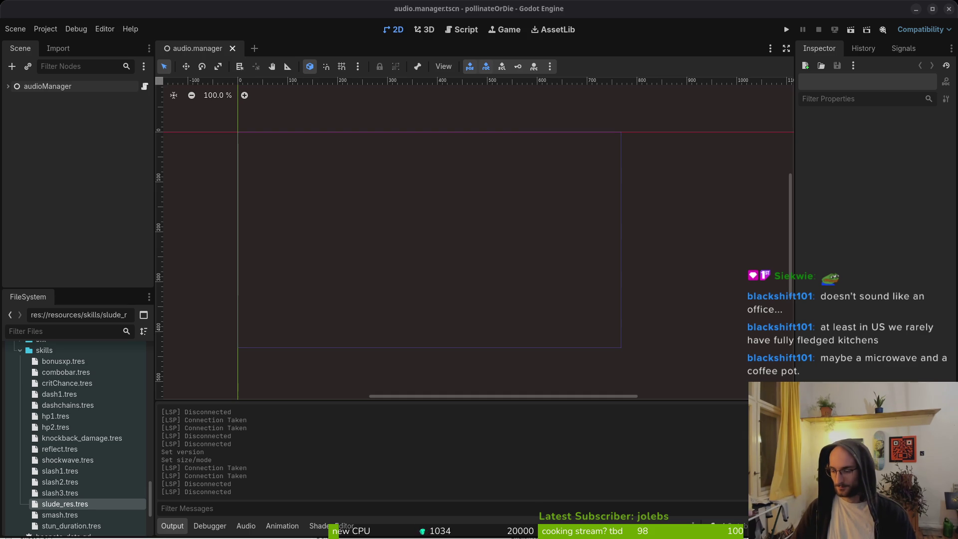
left_click(661, 185)
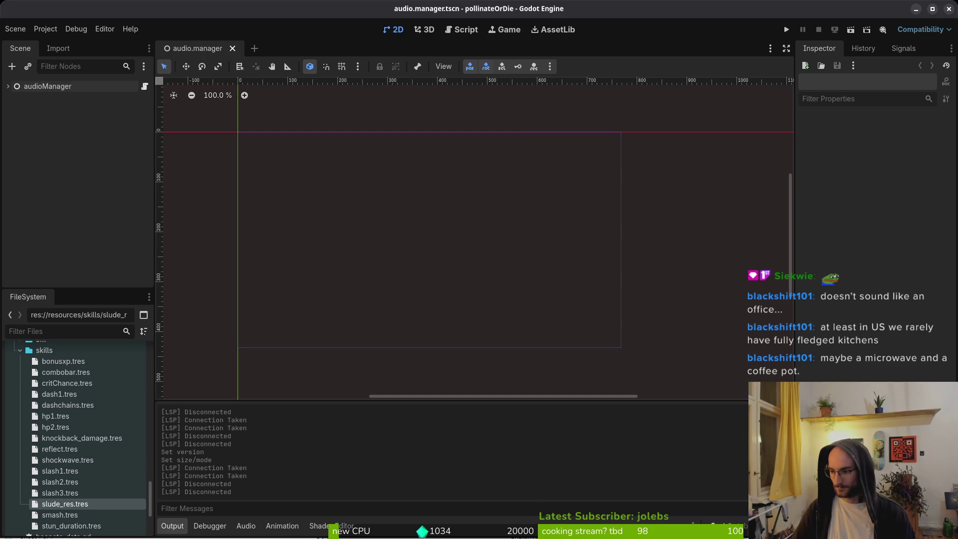
Step: In the terminal, list the pollinate-or-die folder's contents and clear the output
key("super+1")
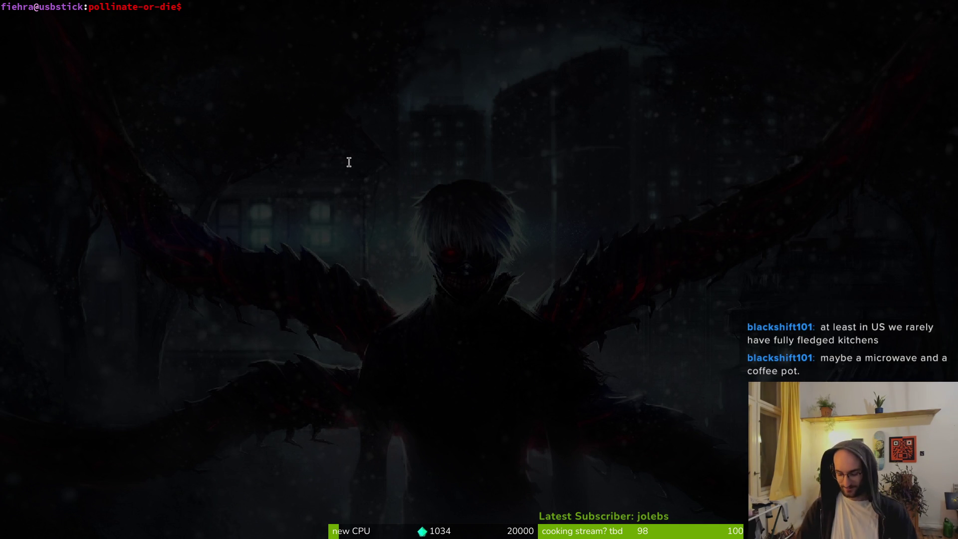
type("ls")
key("Return")
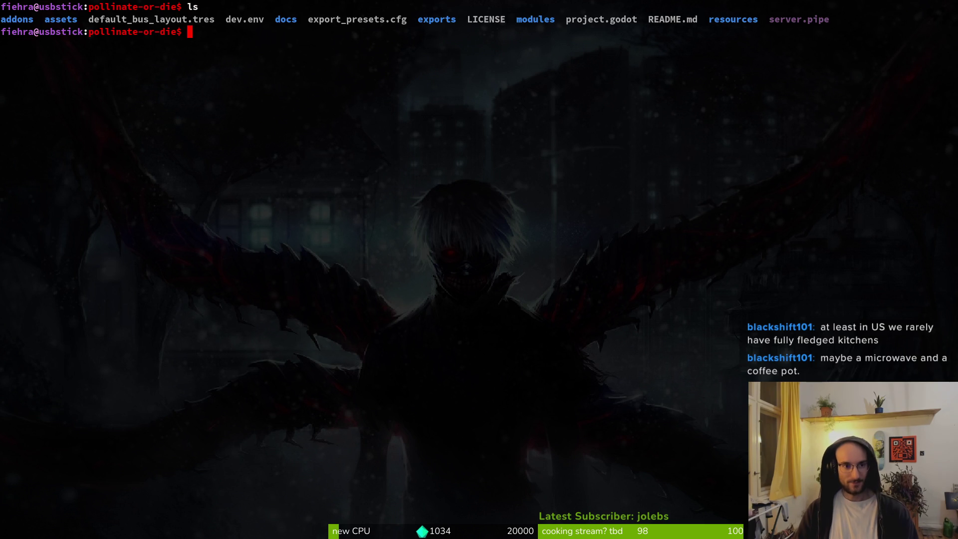
type("cleaa")
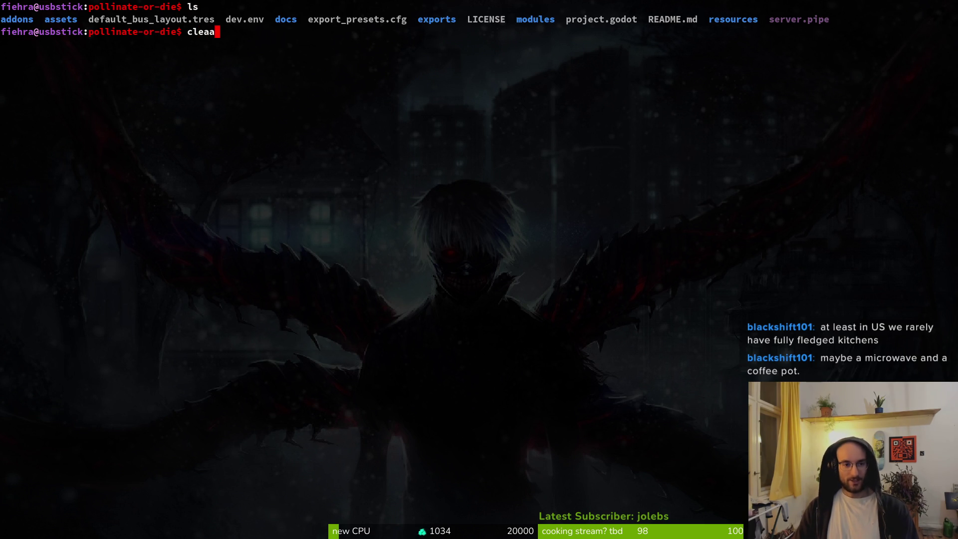
key("BackSpace")
type("r")
key("Return")
Step: Move up from pollinate-or-die into the parent dev directory with cd .
type("cd.")
key("BackSpace")
type("..")
key("Return")
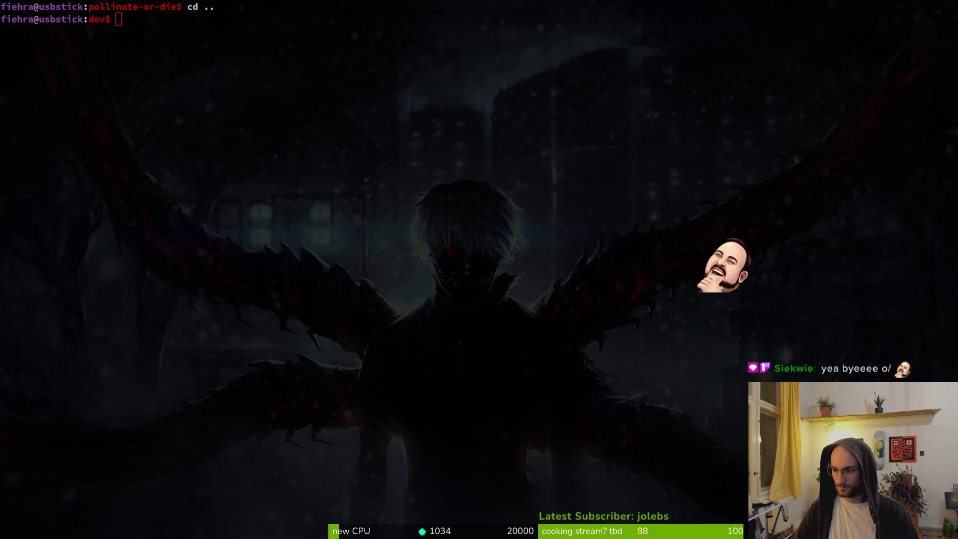
Step: Scroll to Pollinate or Die's announcements and view the Demo Release card and the full updates list
scroll(391, 356, "down", 6)
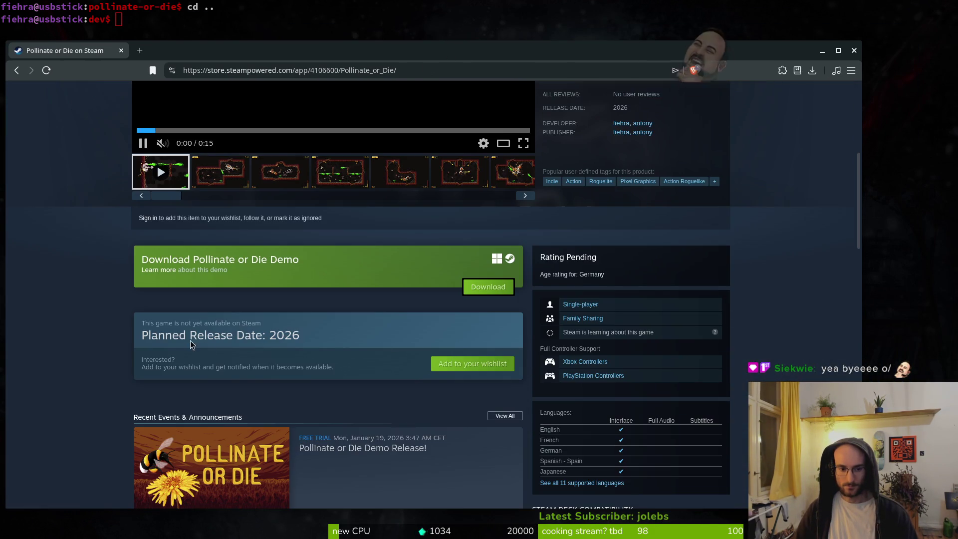
scroll(191, 345, "down", 2)
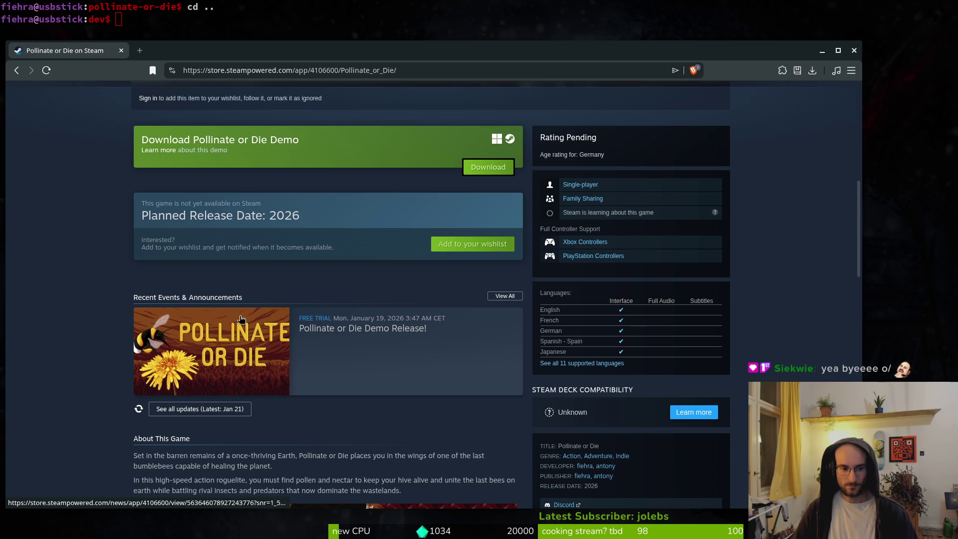
left_click(342, 336)
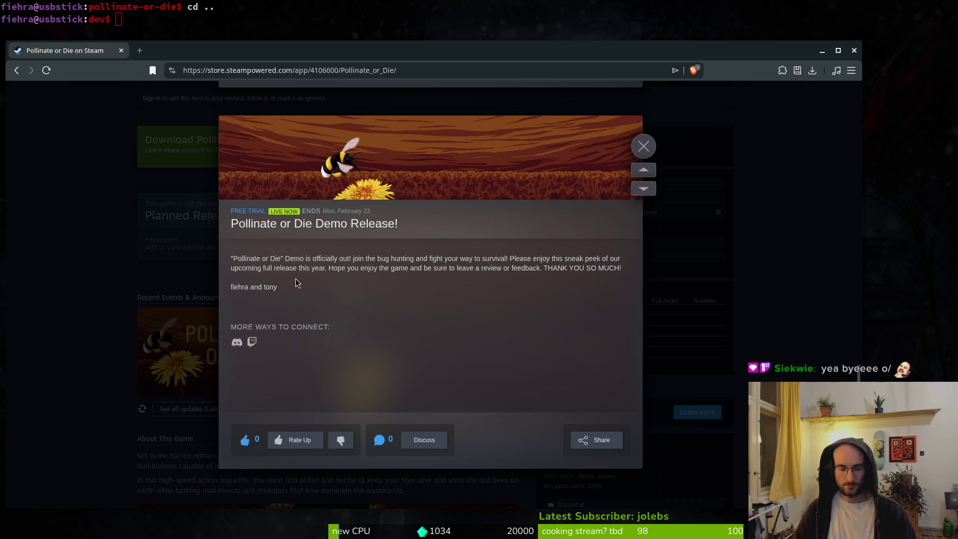
left_click(644, 147)
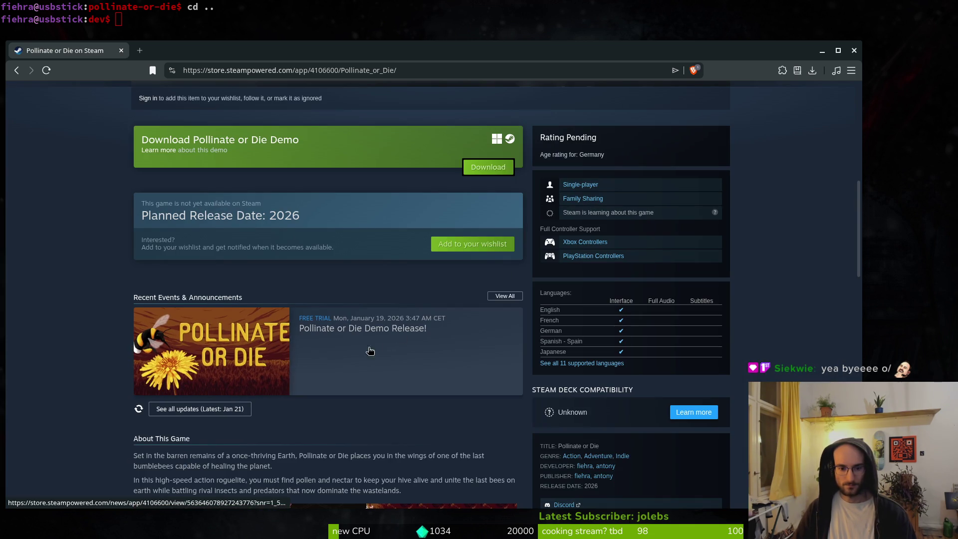
left_click(183, 411)
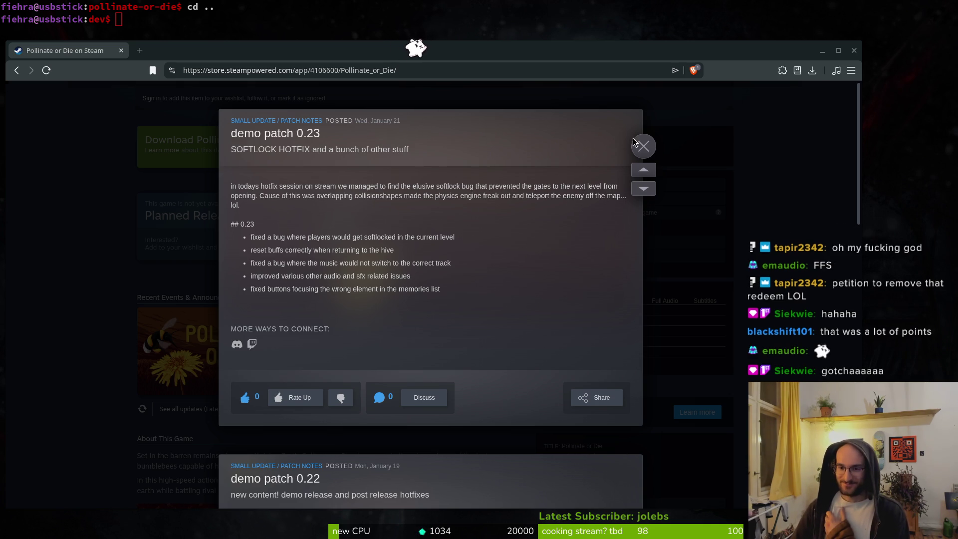
left_click(644, 147)
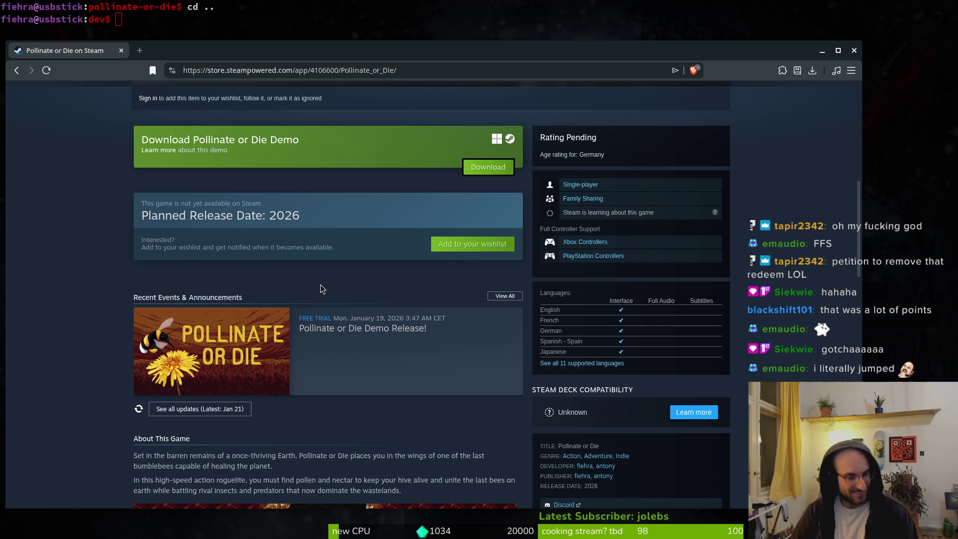
scroll(321, 284, "down", 3)
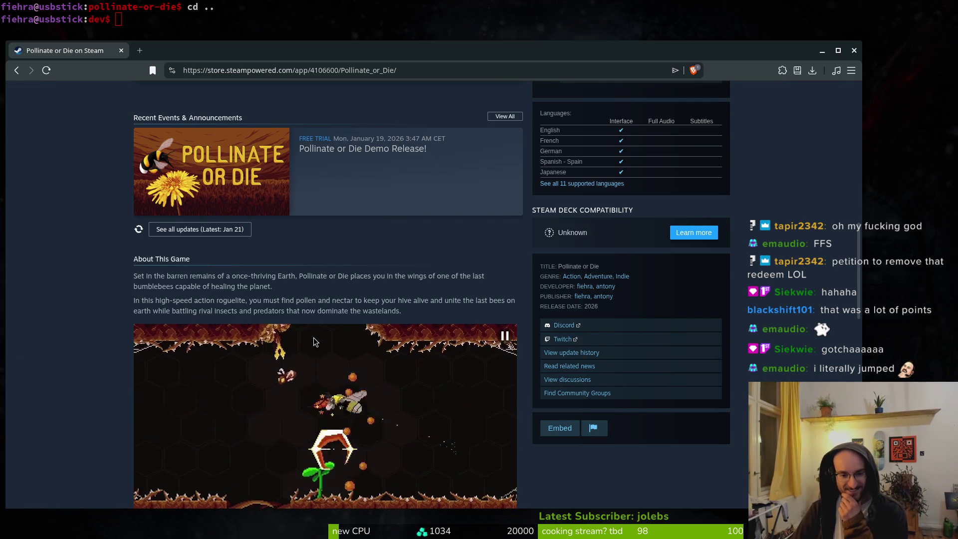
scroll(315, 344, "down", 3)
scroll(127, 369, "down", 3)
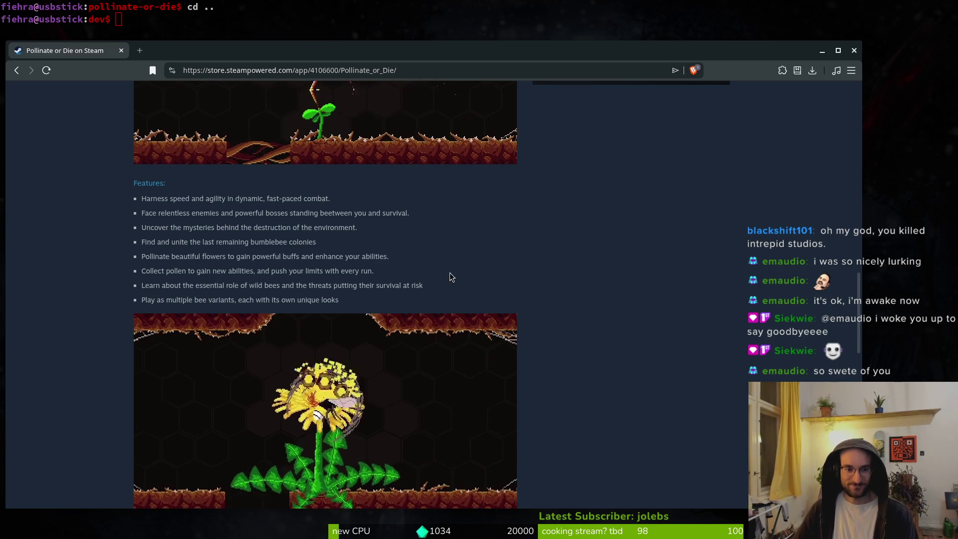
scroll(390, 386, "up", 4)
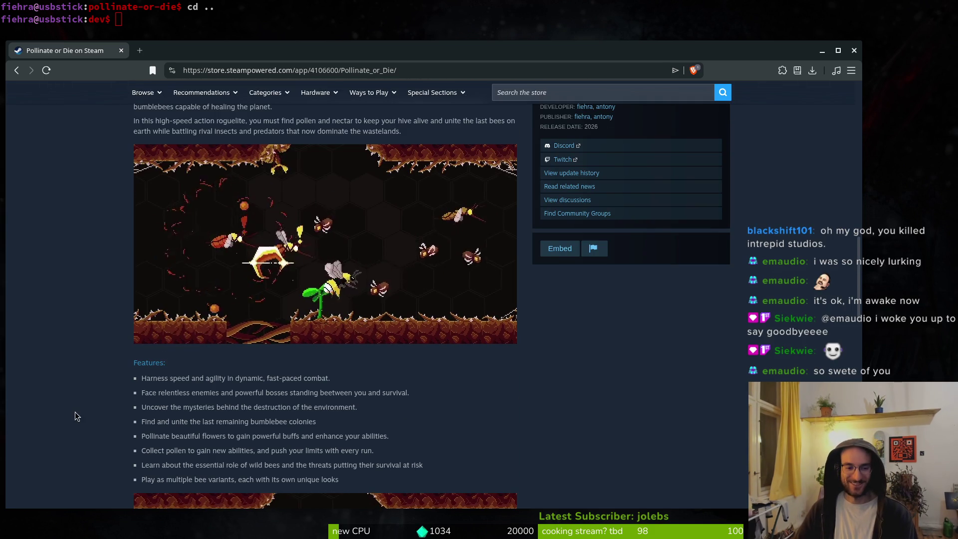
scroll(69, 379, "up", 4)
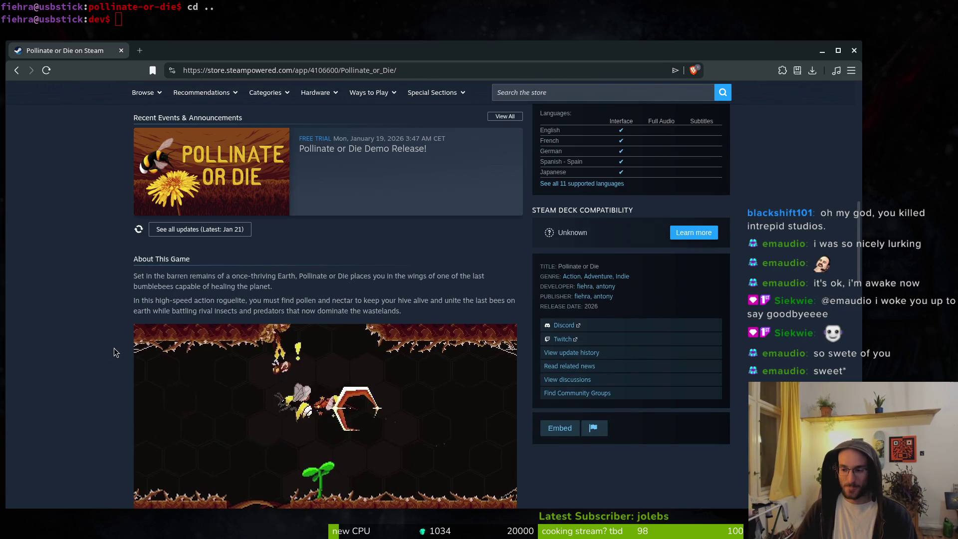
scroll(108, 334, "down", 8)
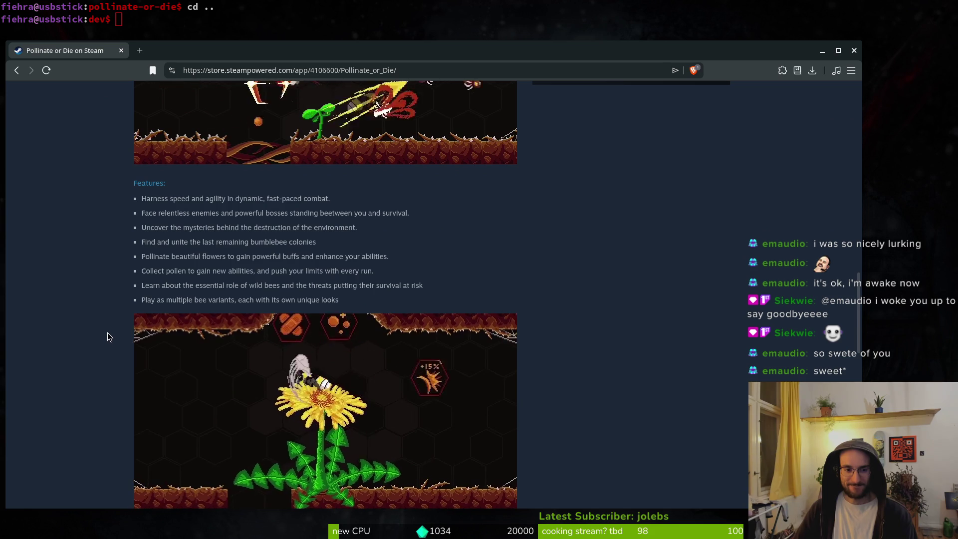
scroll(125, 375, "down", 6)
scroll(107, 306, "up", 12)
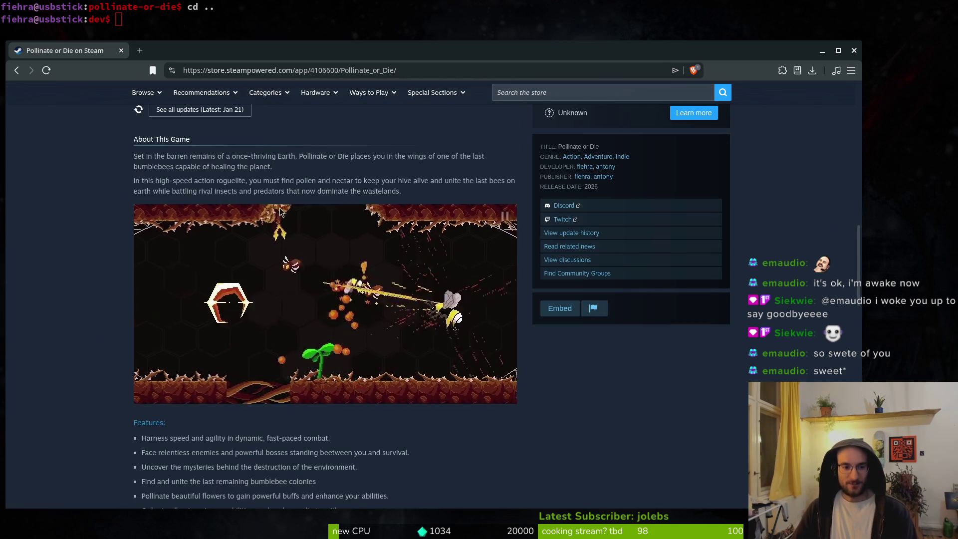
scroll(265, 245, "up", 6)
left_click(195, 410)
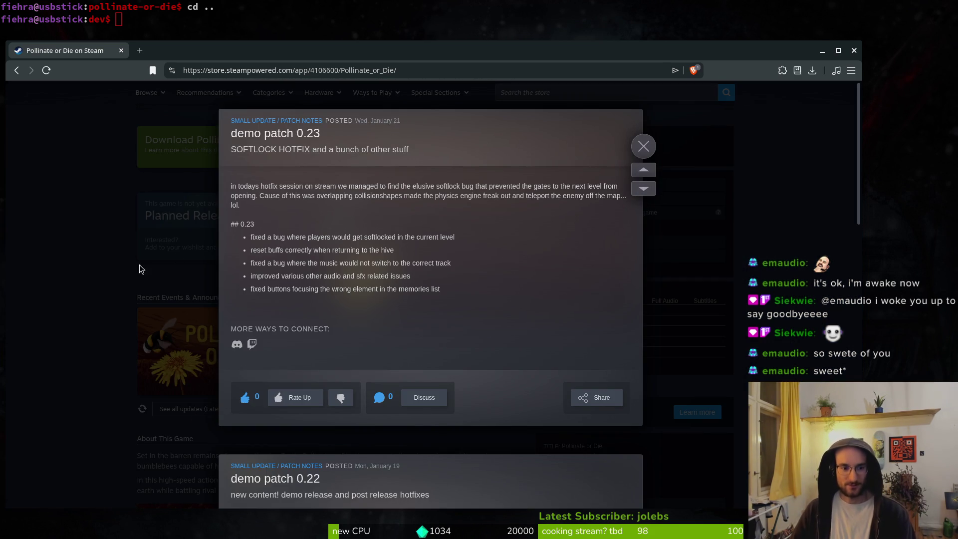
Step: Reopen the update history and scroll through the demo patch 0.23, 0.22 and 0.21 notes
left_click(140, 265)
left_click(202, 408)
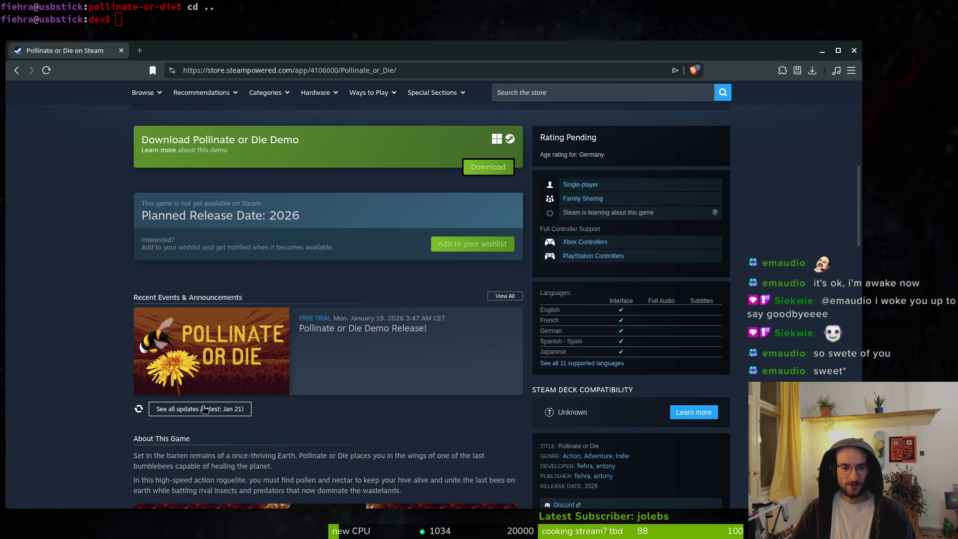
left_click(172, 325)
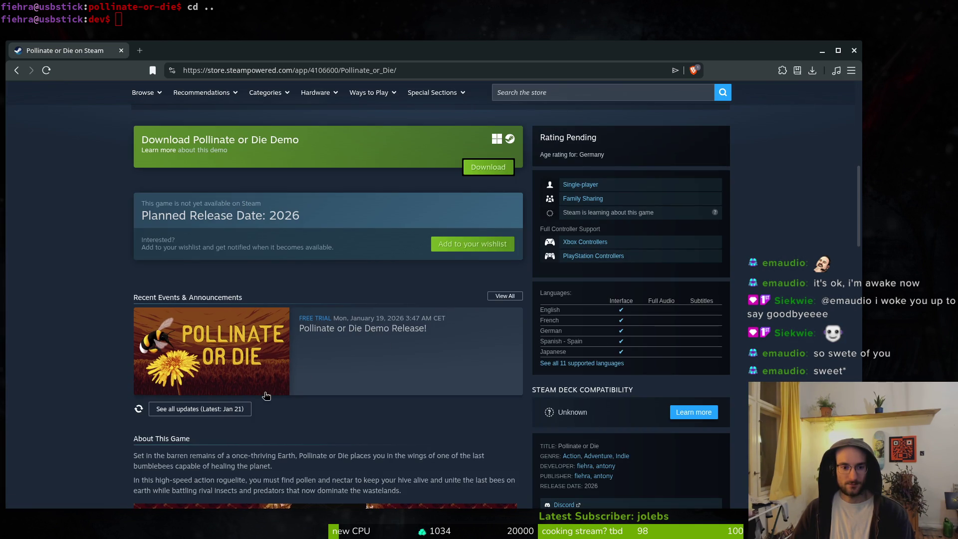
left_click(225, 414)
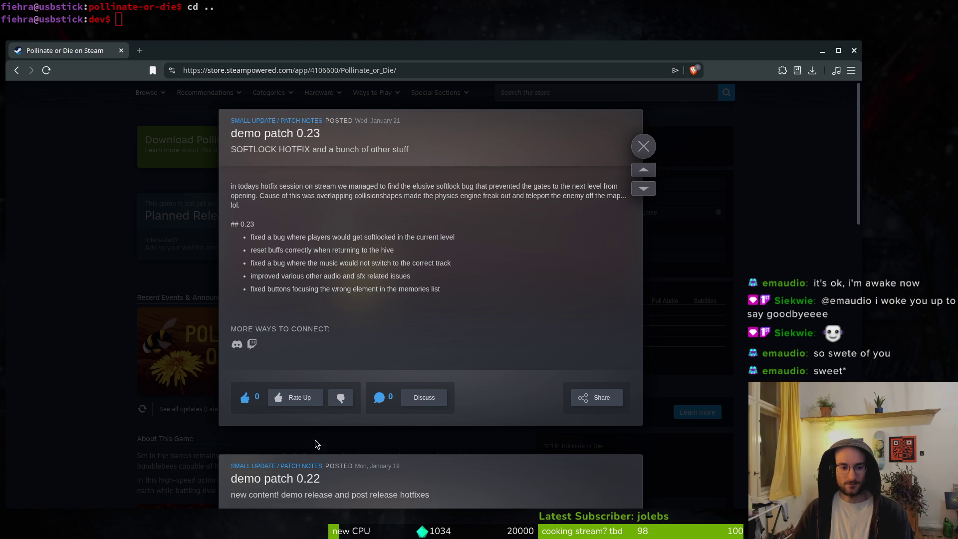
scroll(357, 482, "down", 1)
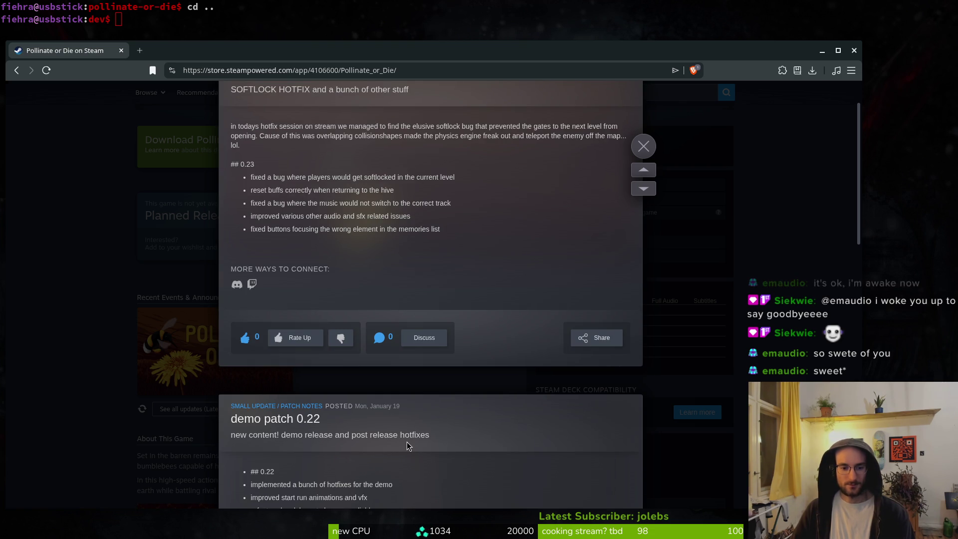
scroll(407, 445, "down", 2)
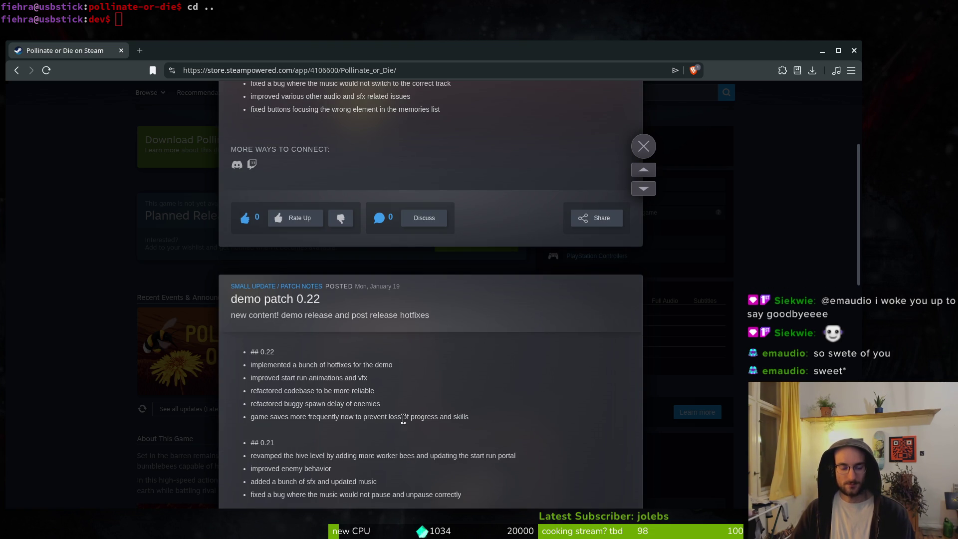
scroll(374, 449, "up", 3)
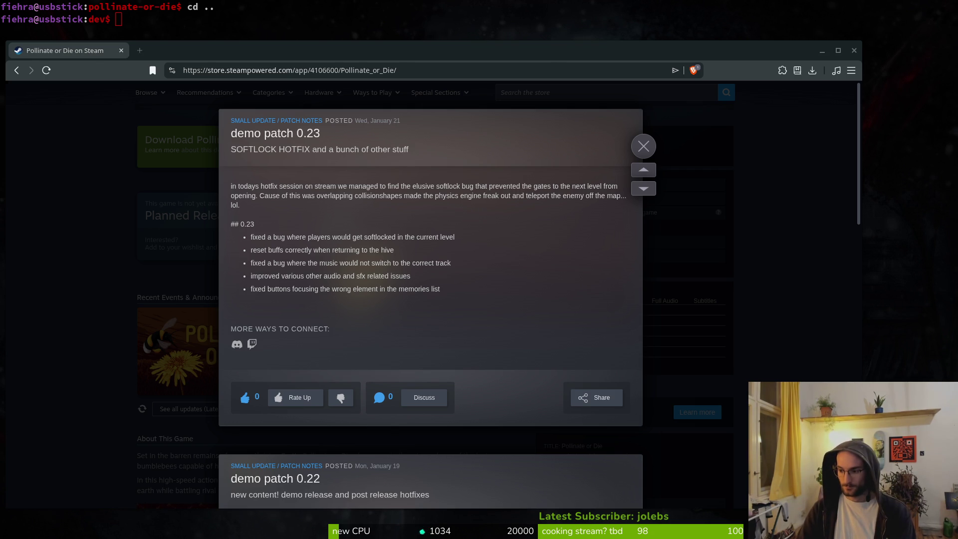
Step: Enter the pollinate-or-die folder in the terminal and open it in vim
key("alt+Tab")
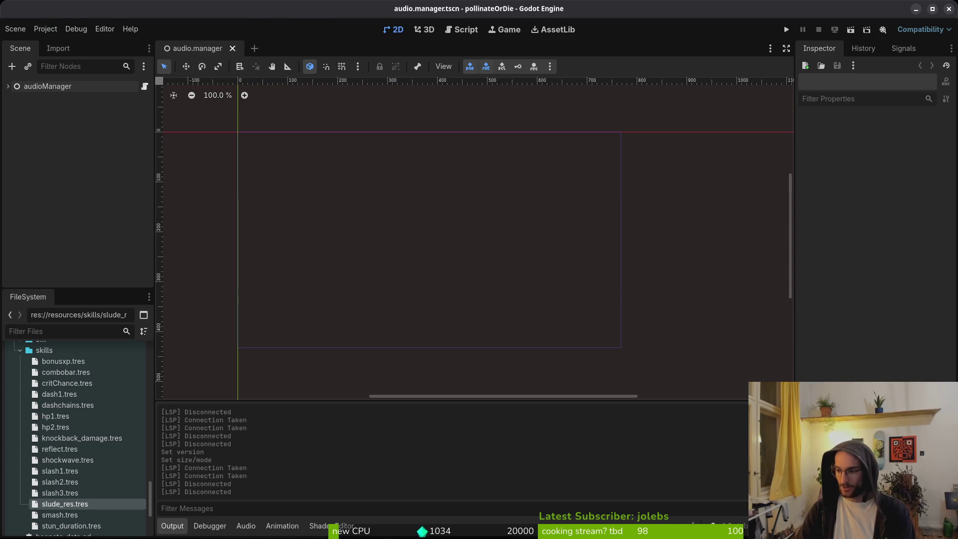
key("alt+Tab")
type("vim")
key("BackSpace")
key("BackSpace")
key("BackSpace")
type("cd pollinate-or-die/")
key("Return")
type("vim .")
key("Return")
Step: Open docs/changelog.md through the fuzzy file finder
key("ctrl+p")
type("ch")
key("Return")
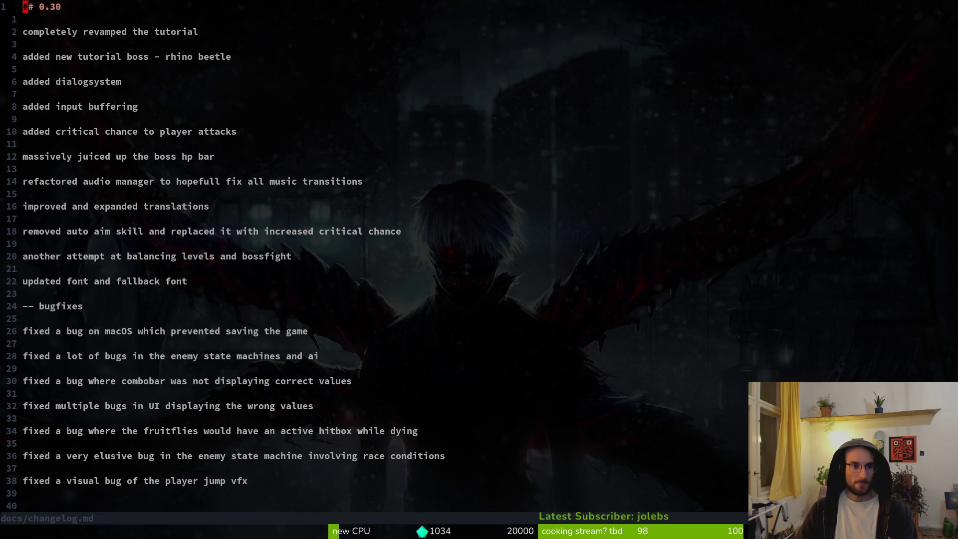
key("alt+Tab")
key("alt+Tab")
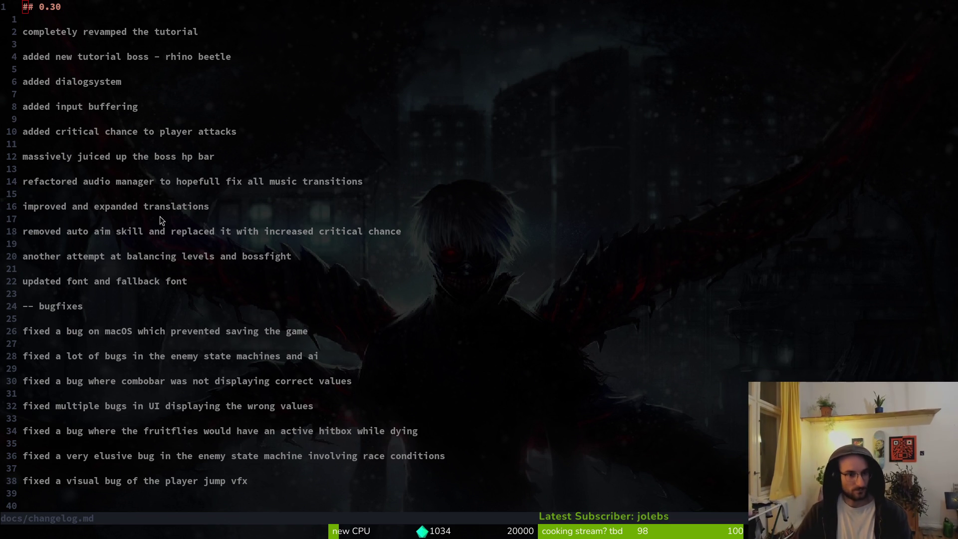
Step: Save the changelog, then select and yank the 40 lines of 0.30 release notes
left_click(160, 282)
key("ctrl+s")
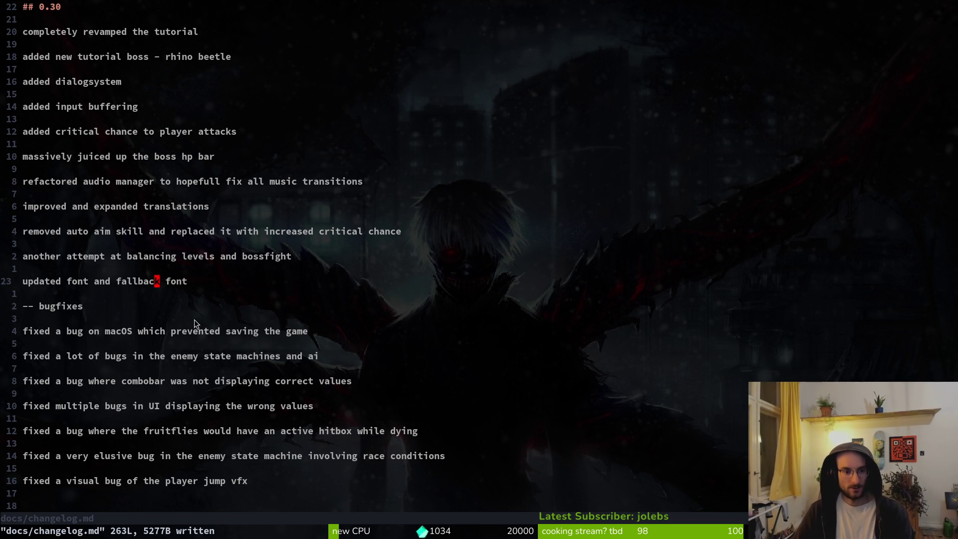
scroll(176, 339, "down", 3)
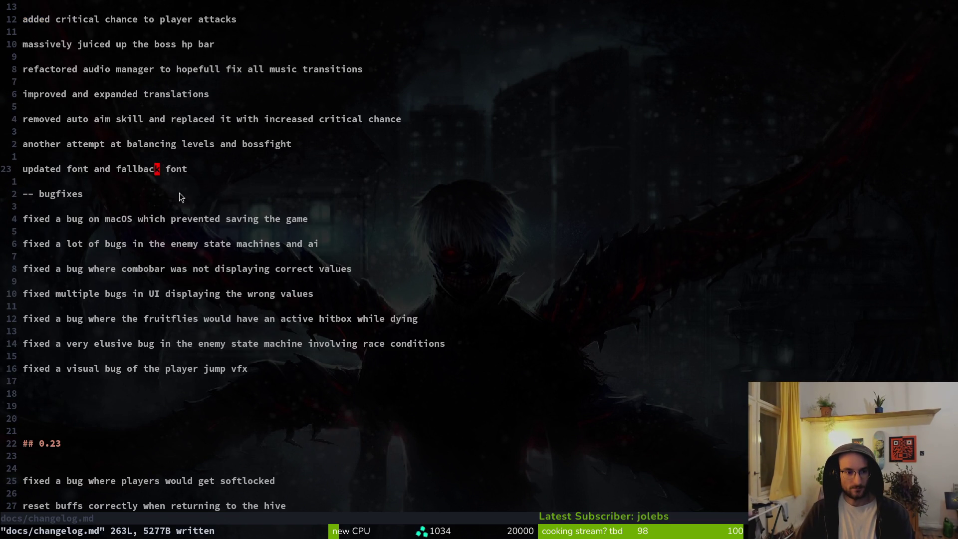
scroll(179, 196, "up", 3)
key("alt+Tab")
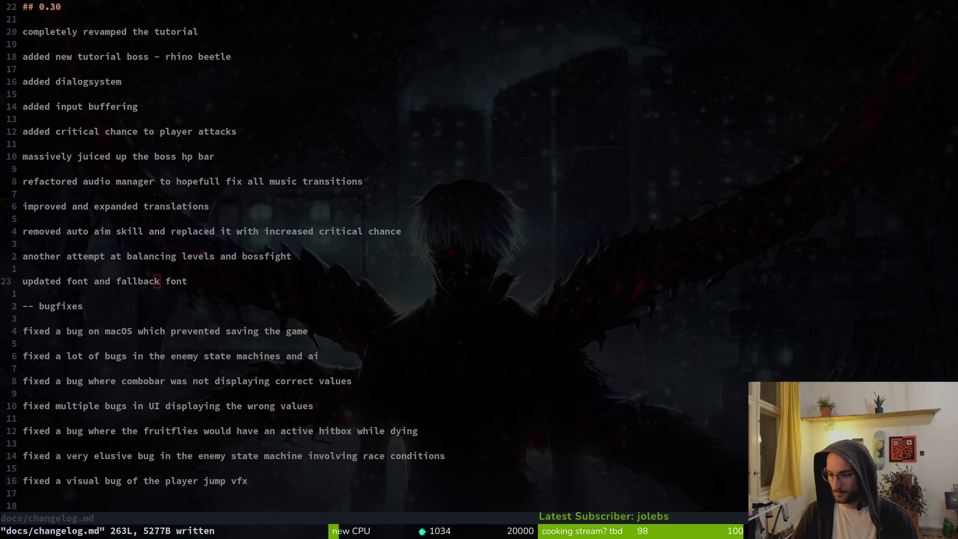
mouse_move(22, 25)
left_mouse_down()
mouse_move(228, 260)
mouse_move(314, 409)
mouse_move(329, 492)
mouse_move(322, 499)
left_mouse_up()
key("y")
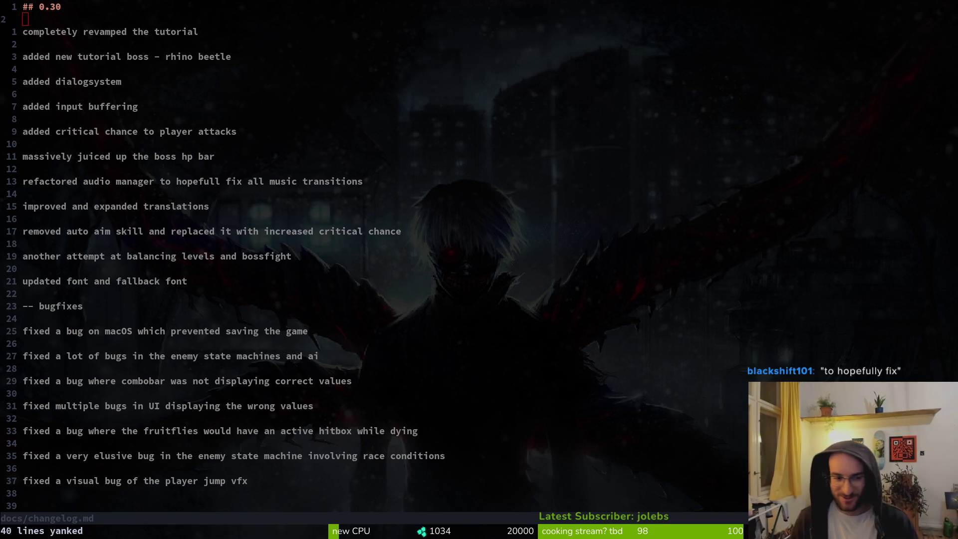
Step: Move the cursor seven lines down into the 0.30 notes with 7j and w
key("7")
key("j")
key("w")
key("w")
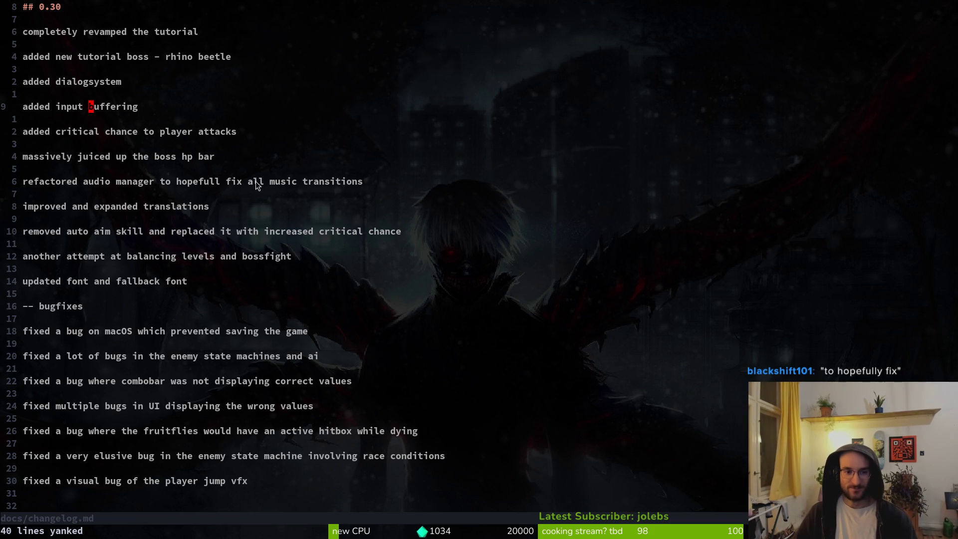
Step: Append ' lol' to the refactored audio manager line and save the changelog
left_click(375, 185)
type("a lol")
key("Escape")
type(":write")
key("Return")
Step: Save the changelog again and move up to the blank line above the entry
key("v")
key("Escape")
type(":w")
key("Return")
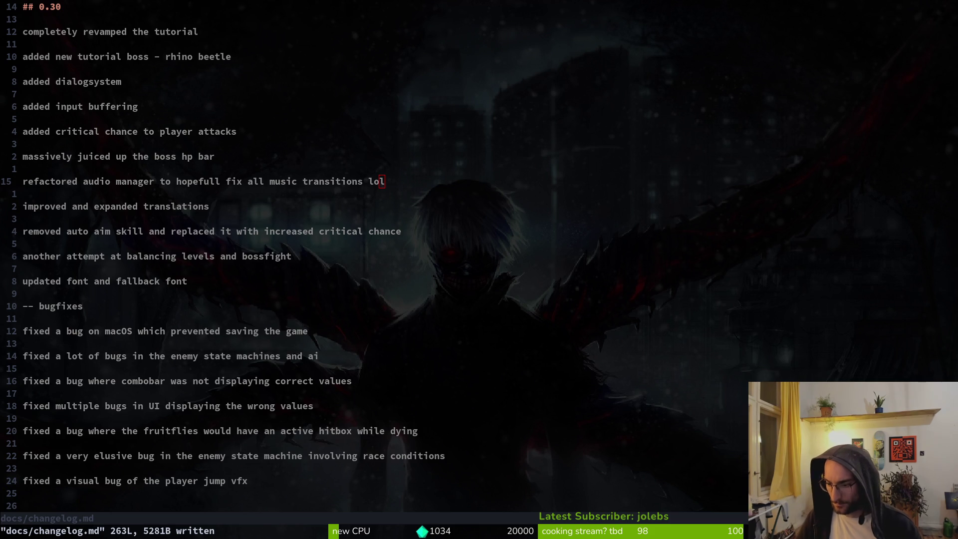
key("k")
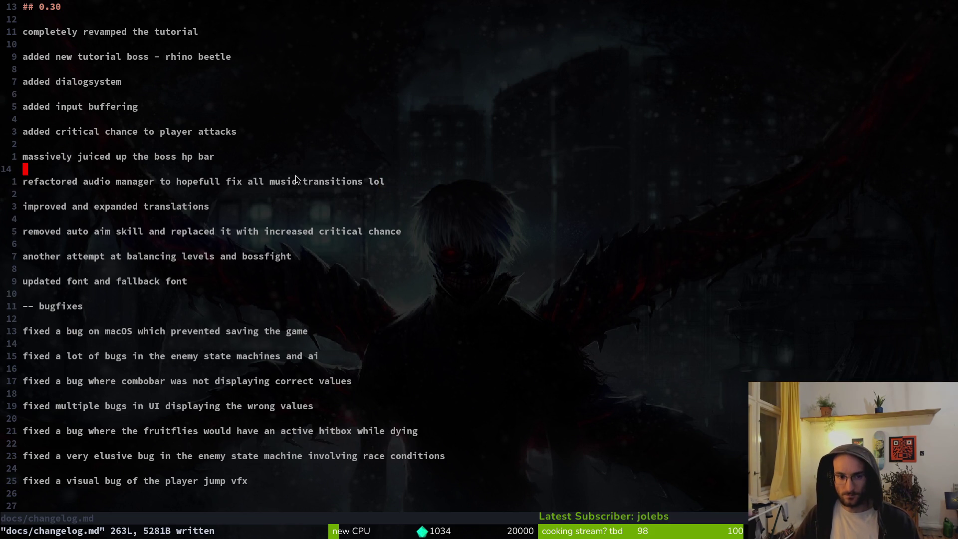
Step: Correct 'hopefull' to 'hopefully' in the audio manager entry and save docs/changelog.md
left_click(222, 186)
type("iy")
key("Escape")
type(":w")
key("Return")
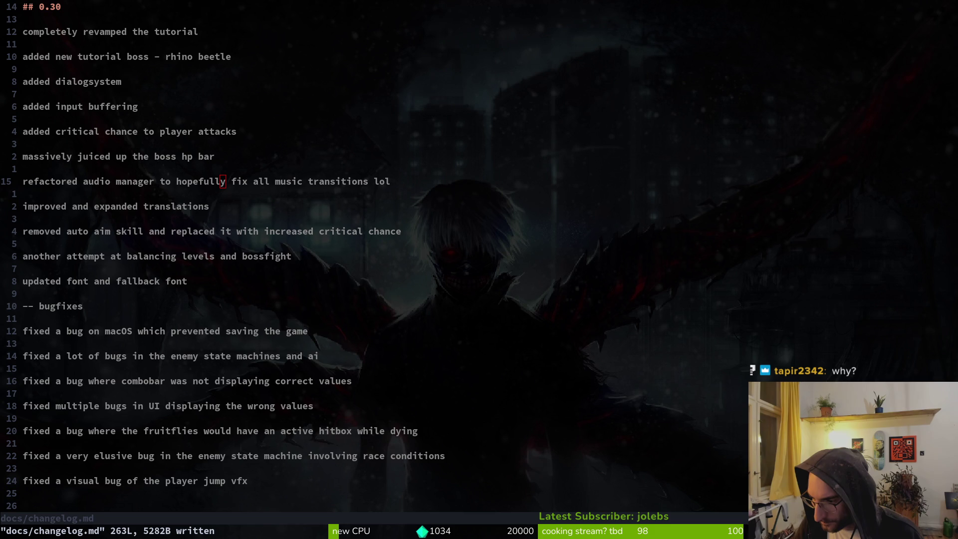
left_click(253, 202)
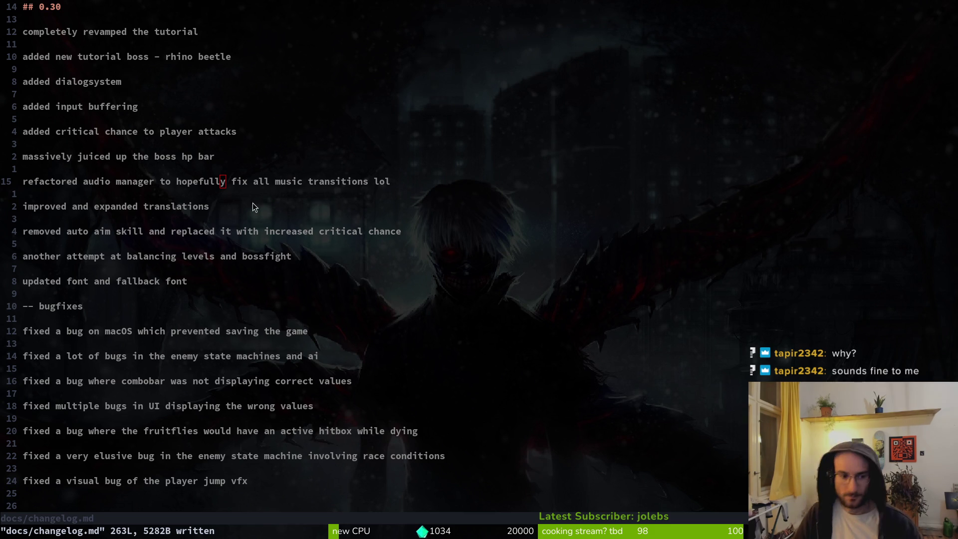
Step: Save and quit the changelog, then open modules/player/falling.gd in vim
type(":wq")
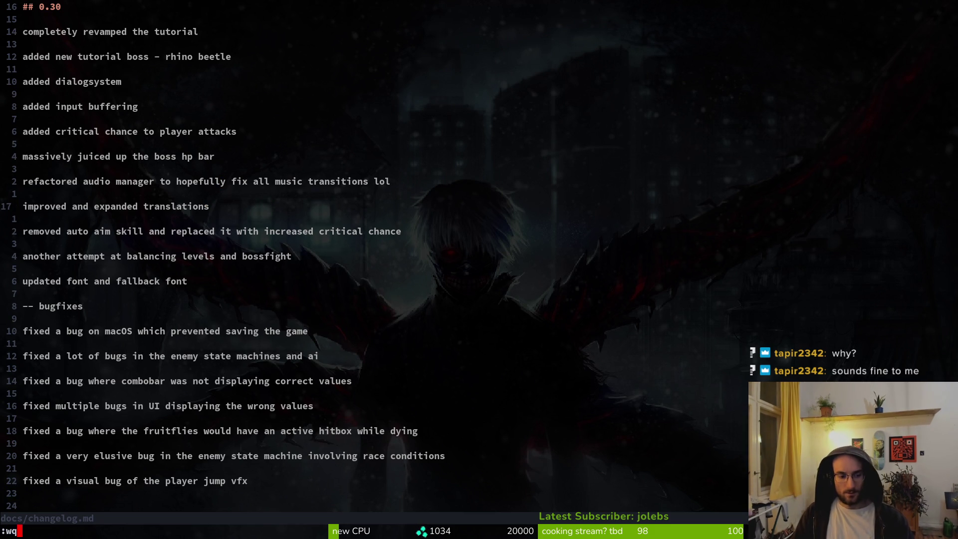
key("Return")
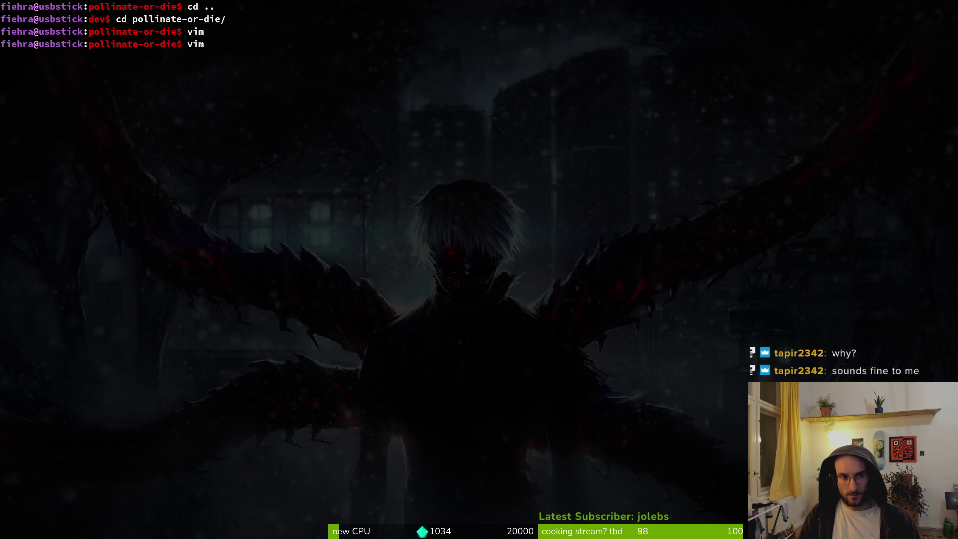
key("Return")
type("falling")
key("Return")
Step: Jump to the controls_enabled check on line 20 and save falling.gd
key("2")
key("0")
key("G")
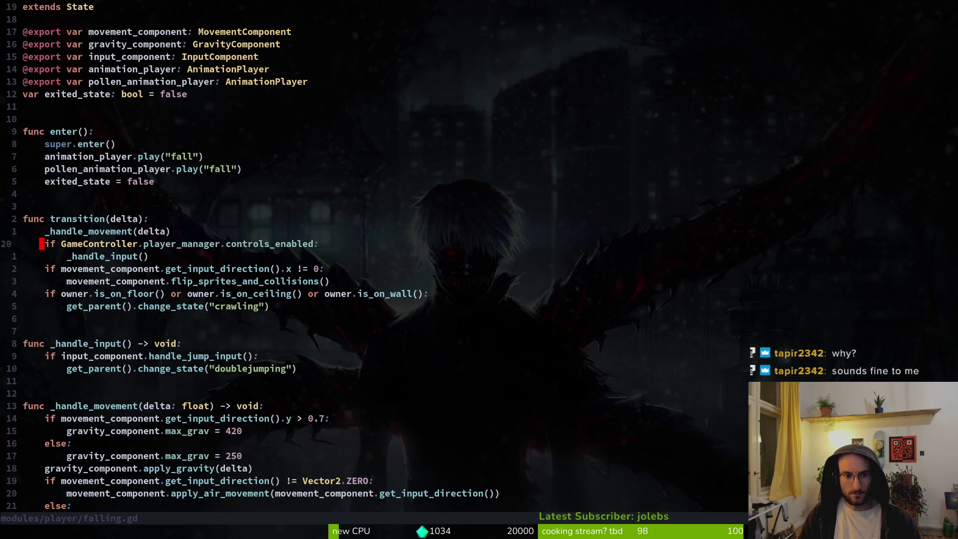
type(":w")
key("Return")
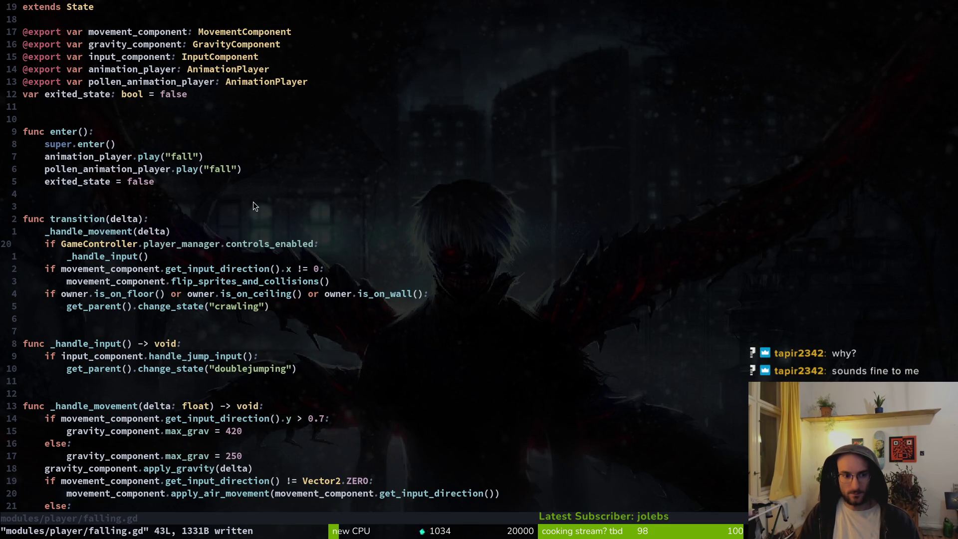
Step: Run the game project from the Godot editor with F5
key("alt+Tab")
key("F5")
key("alt+Tab")
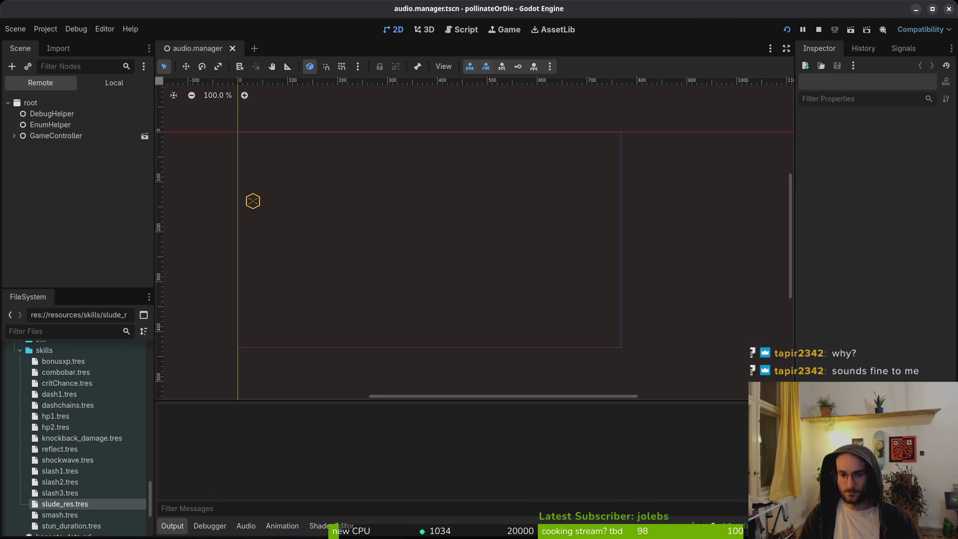
Step: Move the running game window below the editor title, then open Godot's Project menu
key("alt+Tab")
key("alt+Tab")
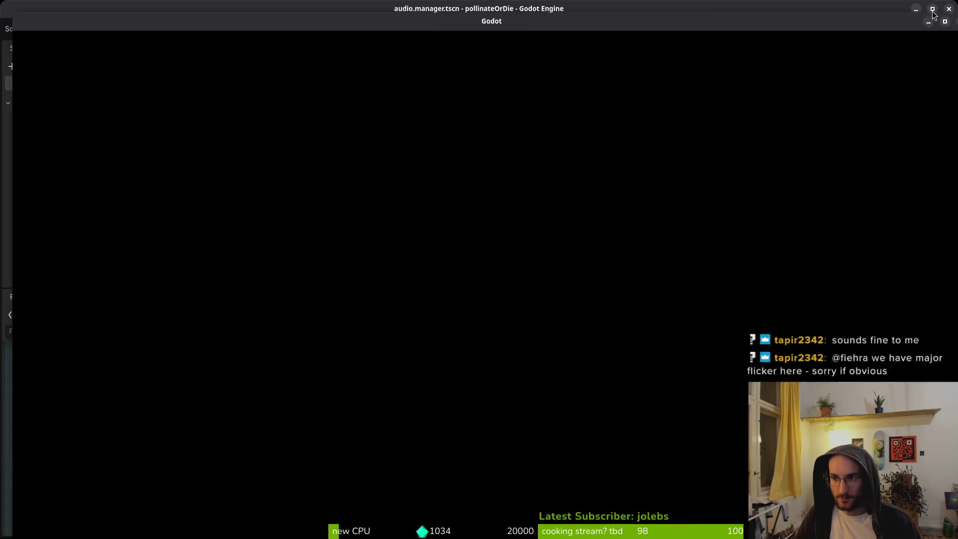
left_click_drag(290, 12, 319, 34)
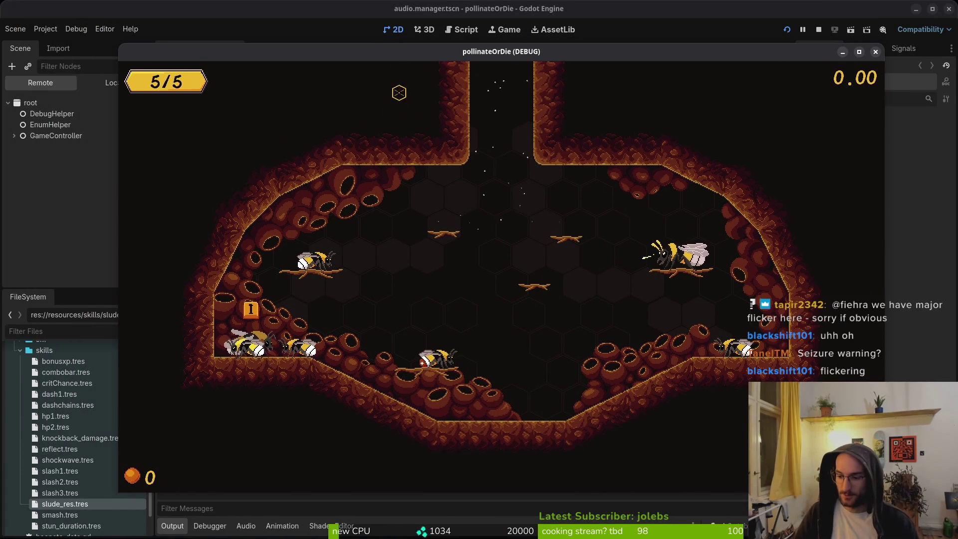
left_click(88, 31)
left_click(49, 30)
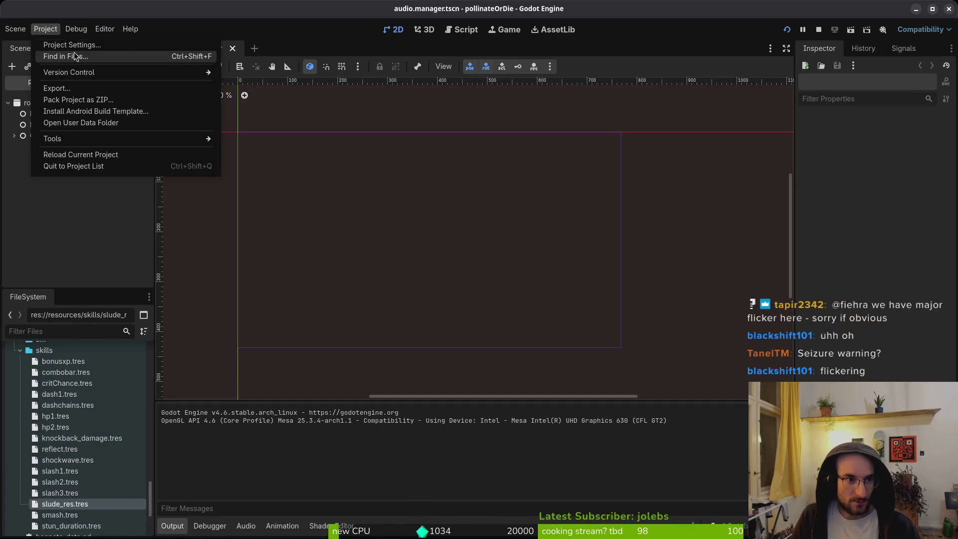
Step: Set the project's window mode to Windowed in Project Settings
left_click(65, 43)
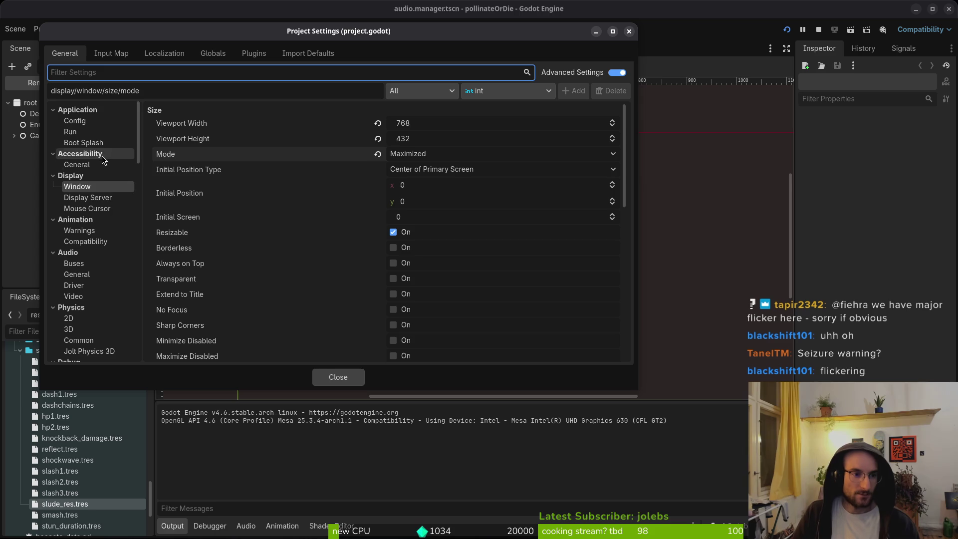
left_click(457, 158)
left_click(431, 172)
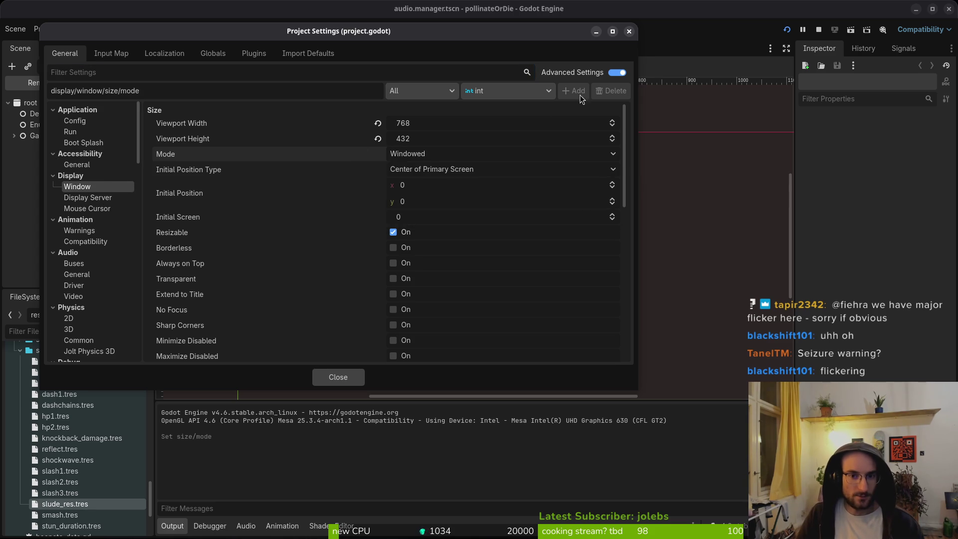
left_click(630, 31)
Step: Run the game again and maximise its window
key("F5")
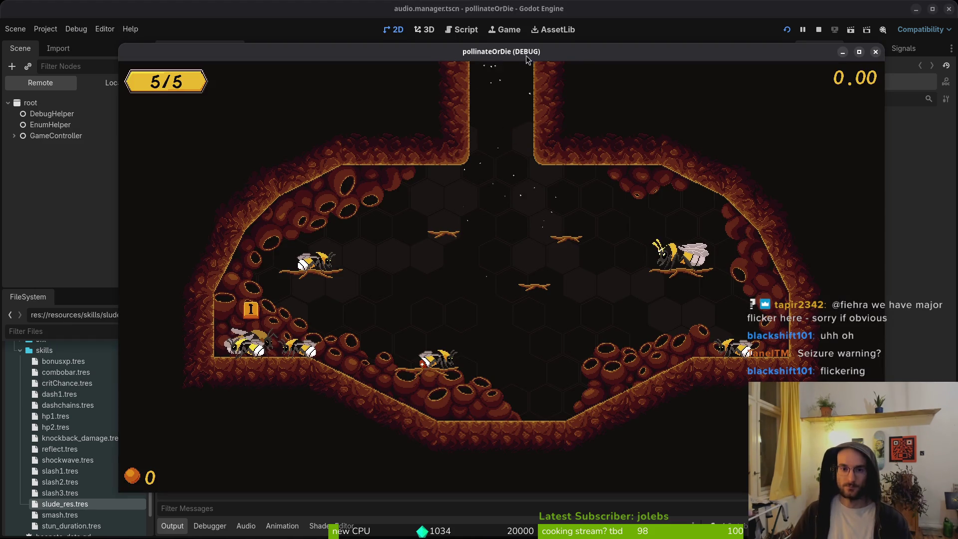
left_click_drag(437, 50, 350, 9)
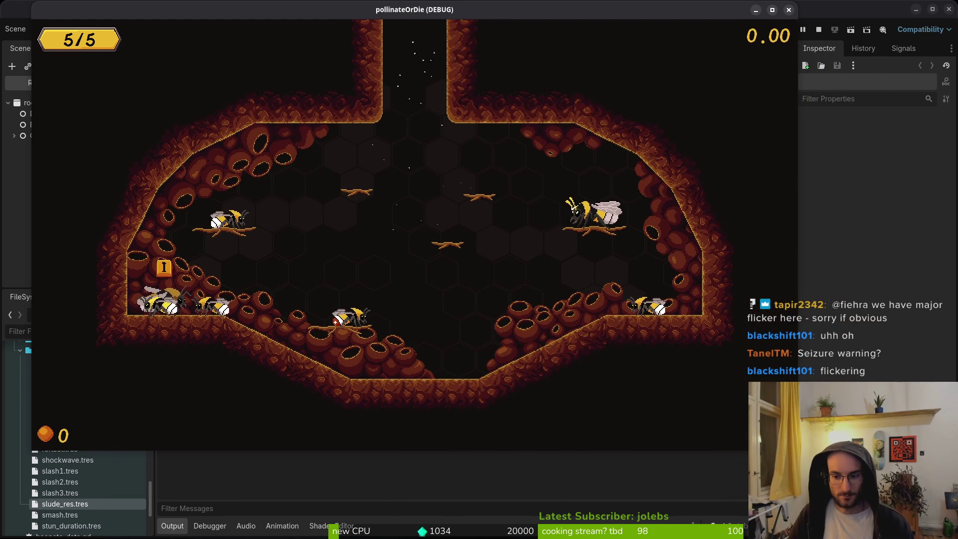
double_click(457, 7)
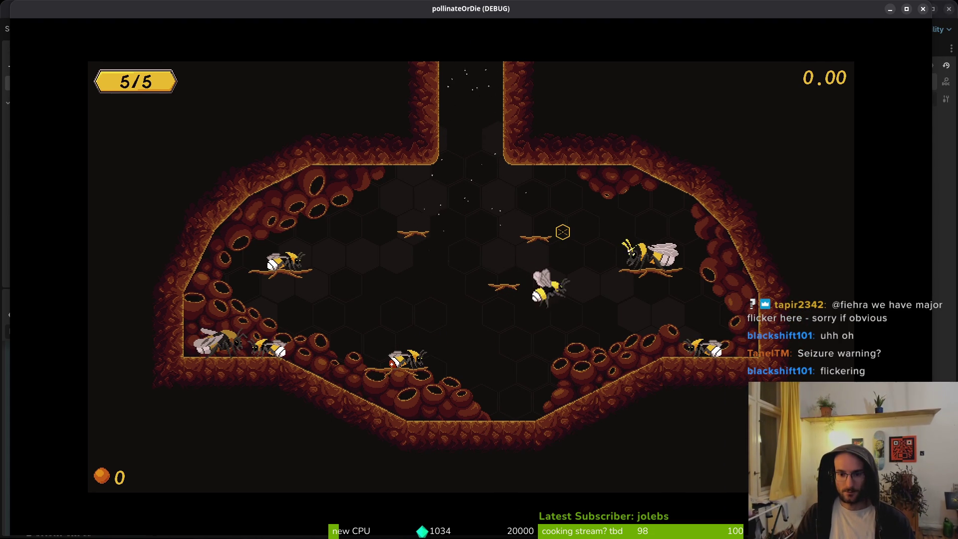
Step: Enable the development level debug option from the in-game pause menu's debugging panel
key("Escape")
key("Down")
key("Return")
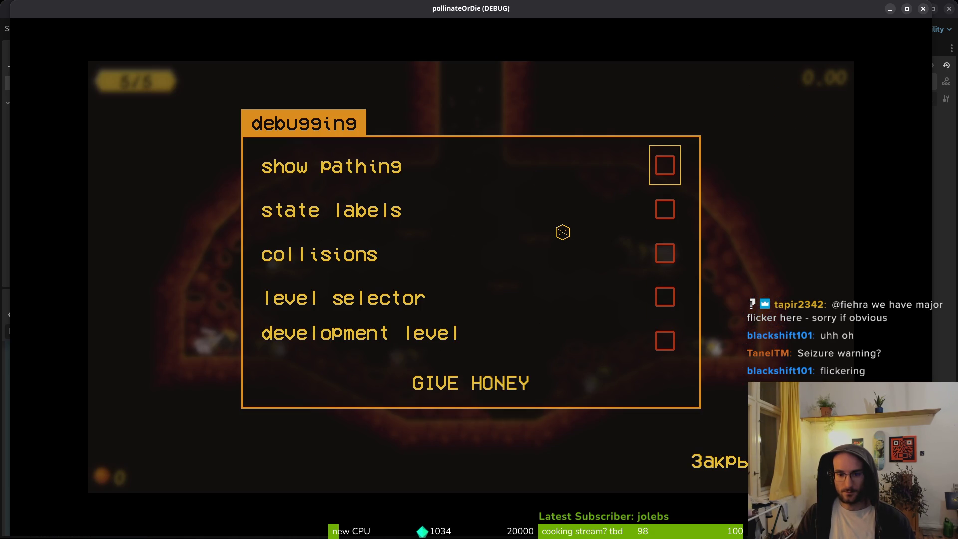
key("Return")
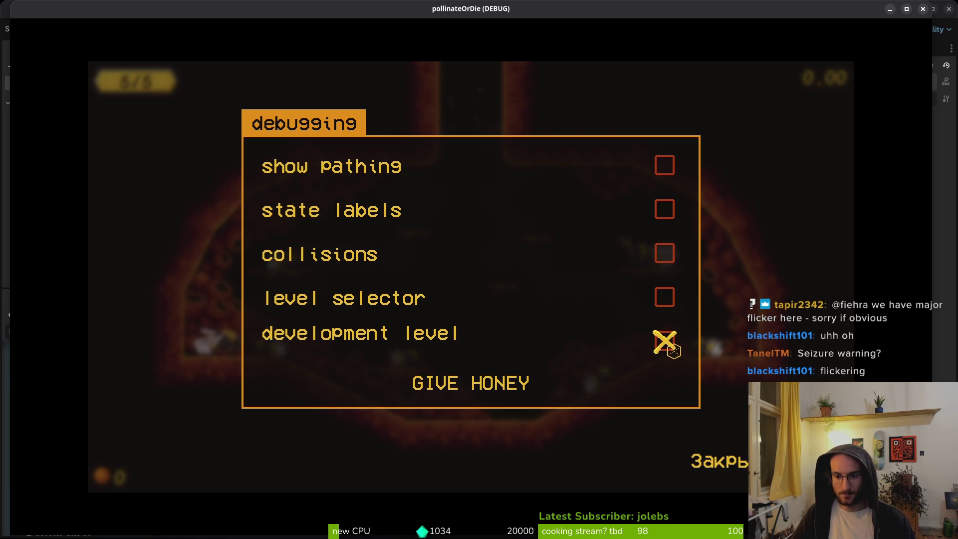
key("Escape")
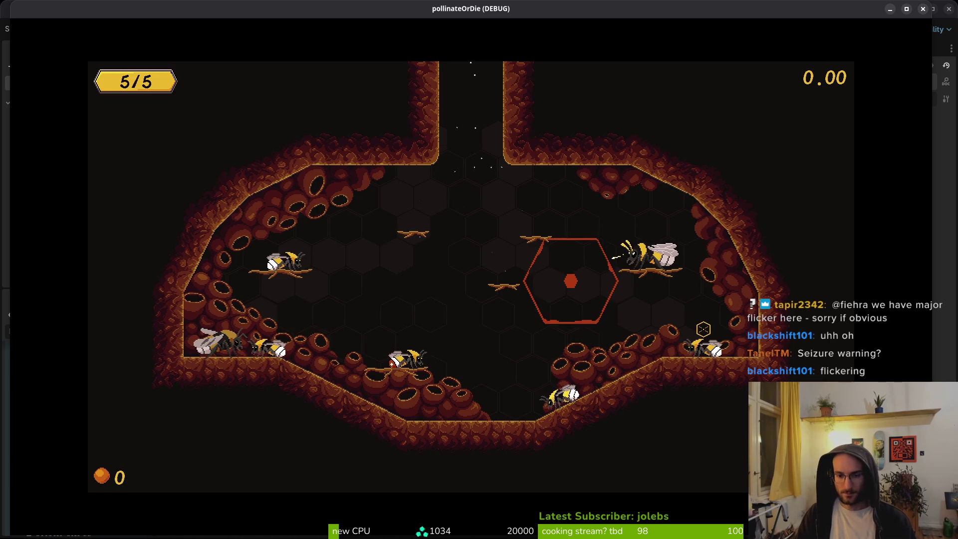
Step: Pause and resume the game once, then stop it with F8
key("Escape")
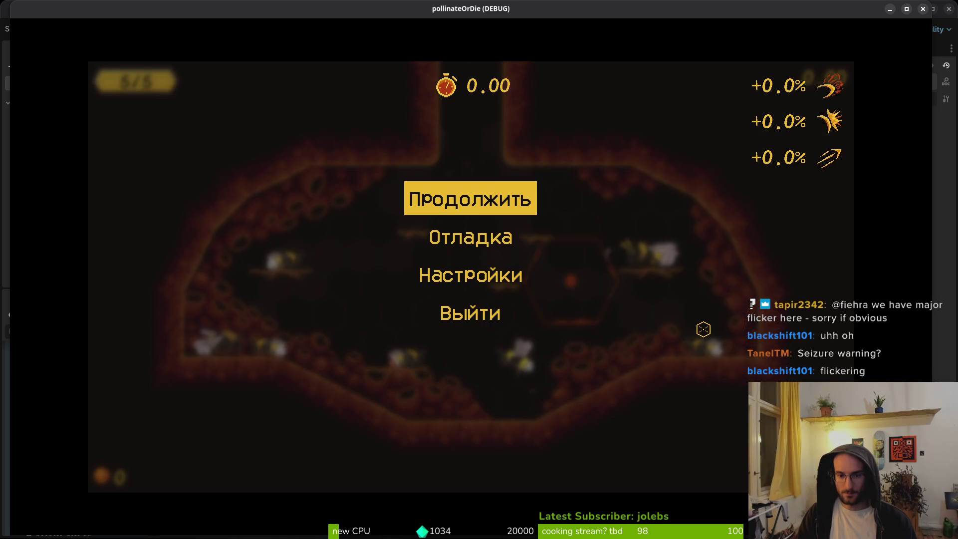
key("Escape")
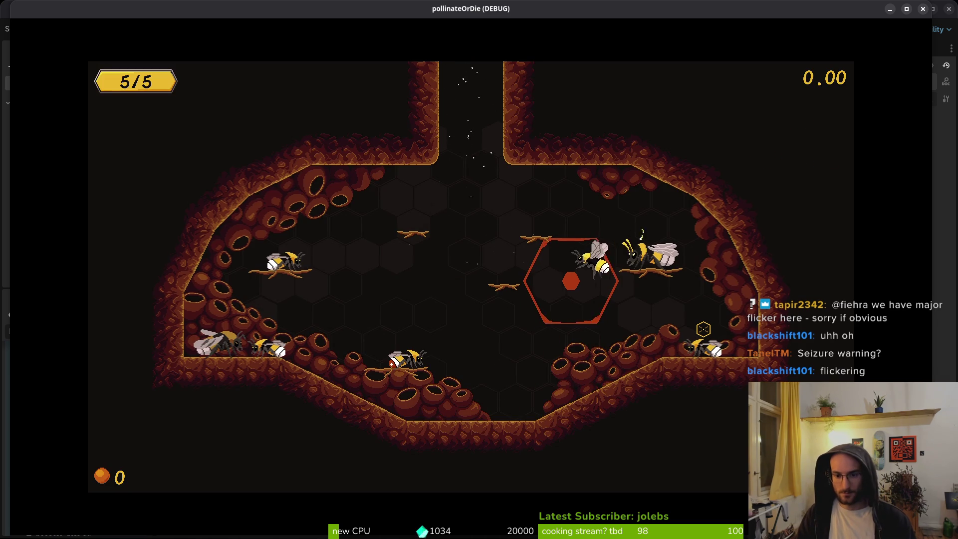
key("F8")
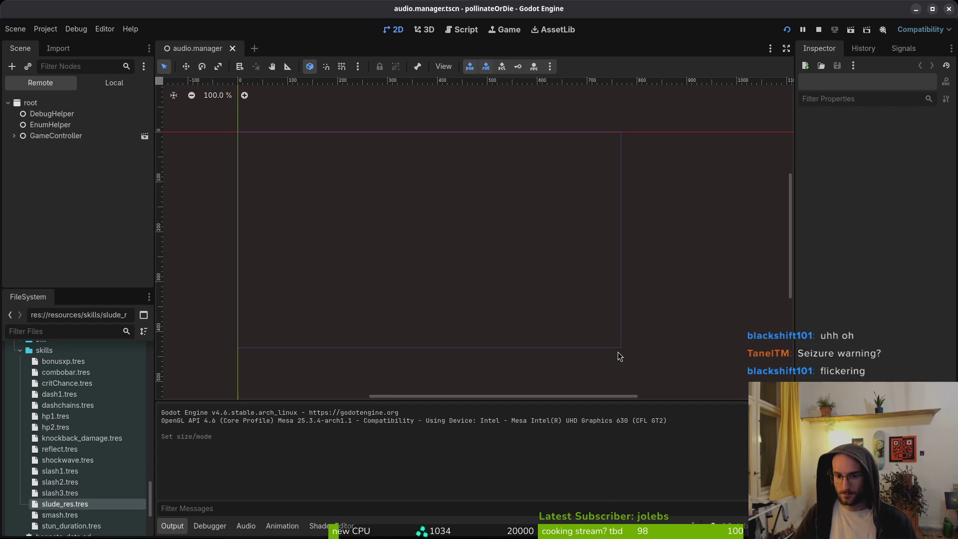
Step: Open debug_overlay.tscn through quick open and show its scene node tree
key("shift+alt+o")
type("deovert")
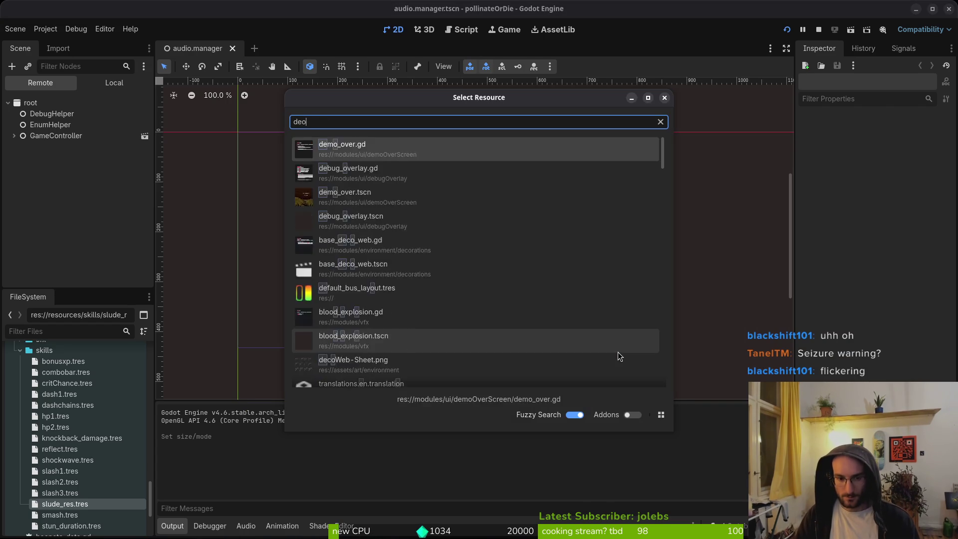
key("Down")
key("Return")
left_click(114, 82)
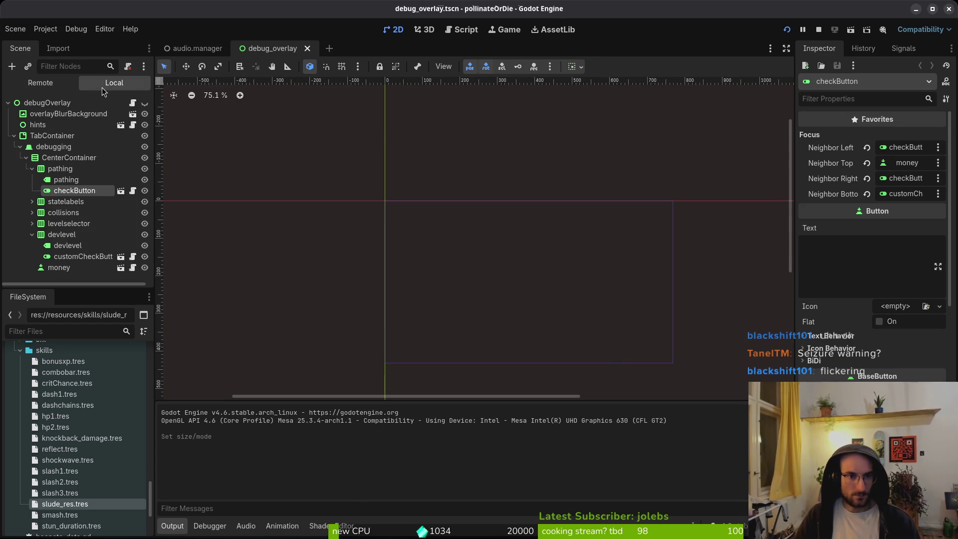
Step: Set levelselector's customCheckButton Focus Neighbor Bottom to devlevel's customCheckButton and save the scene
left_click(58, 267)
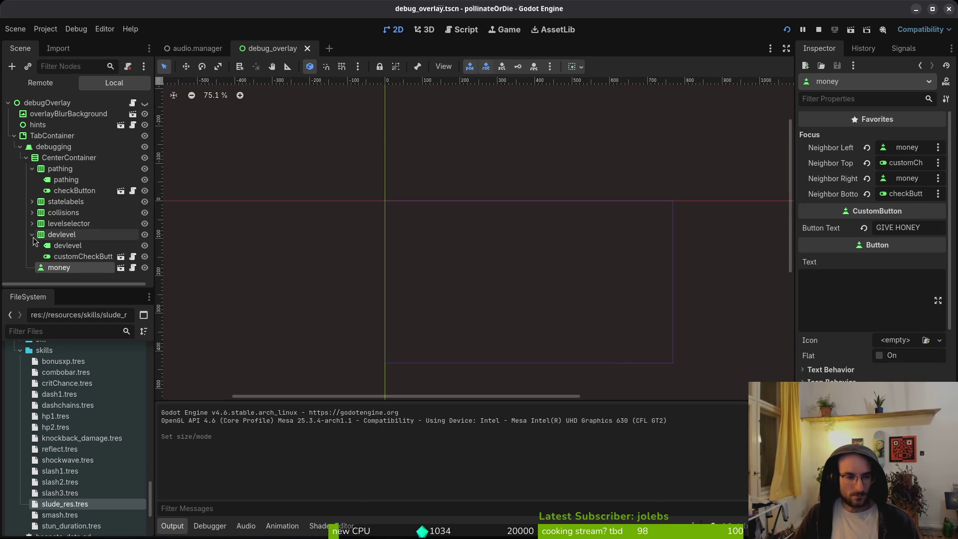
left_click_drag(77, 260, 69, 224)
scroll(906, 339, "down", 5)
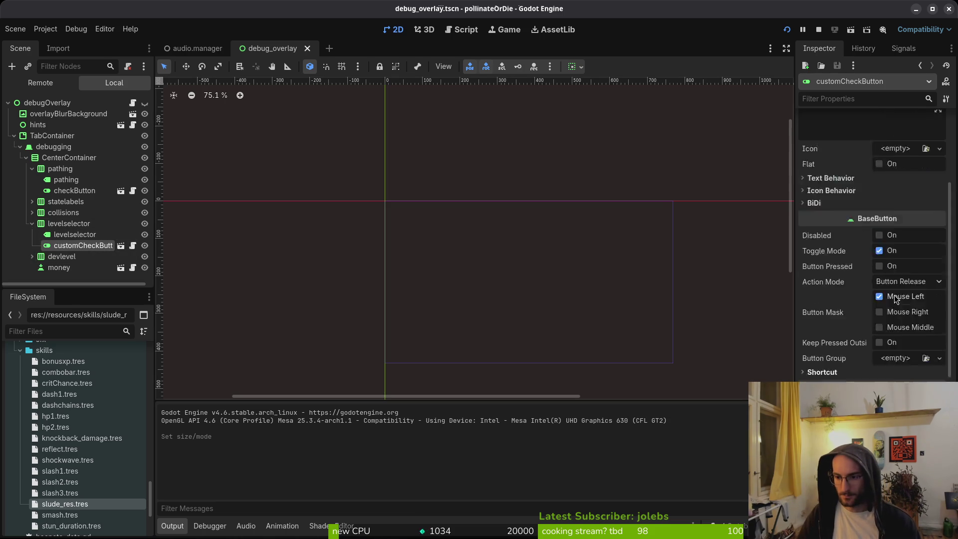
scroll(895, 295, "up", 5)
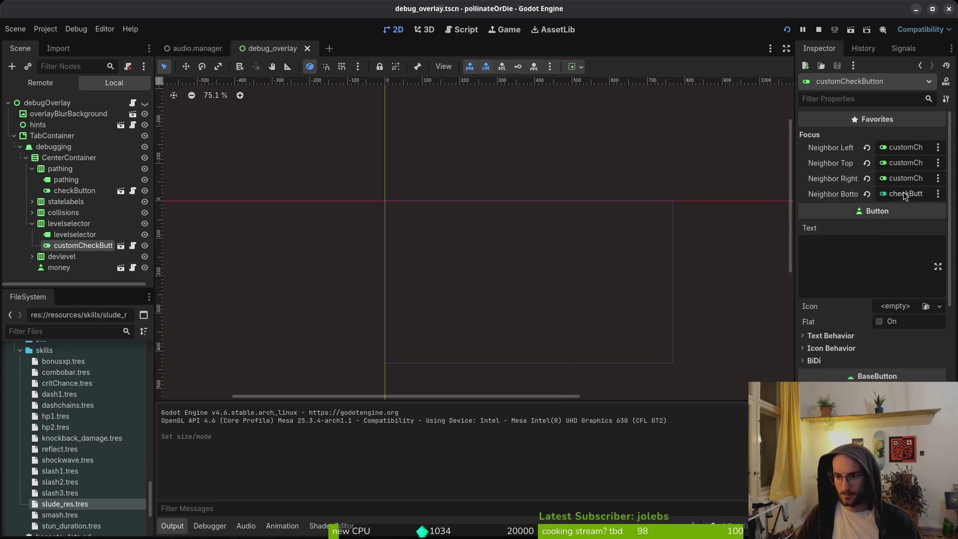
left_click(907, 195)
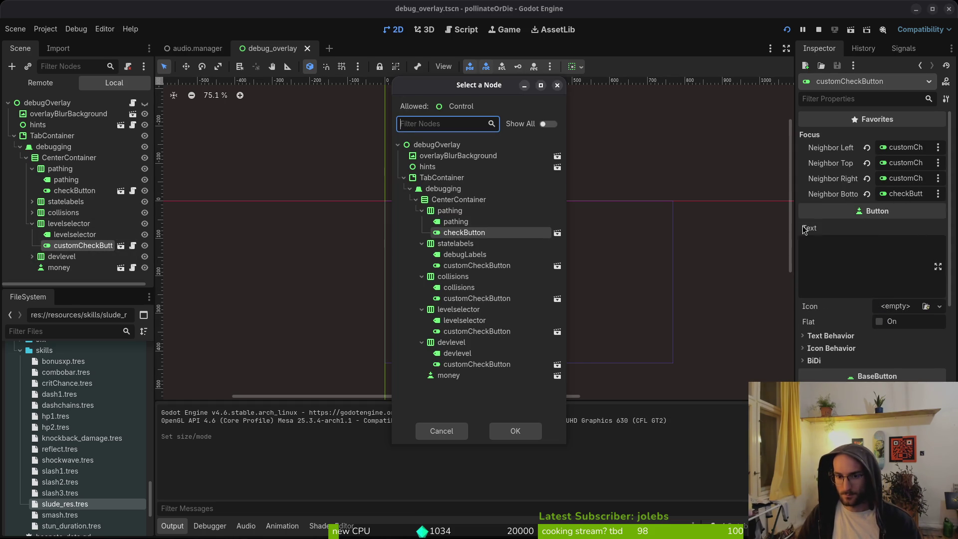
left_click(474, 365)
left_click(516, 431)
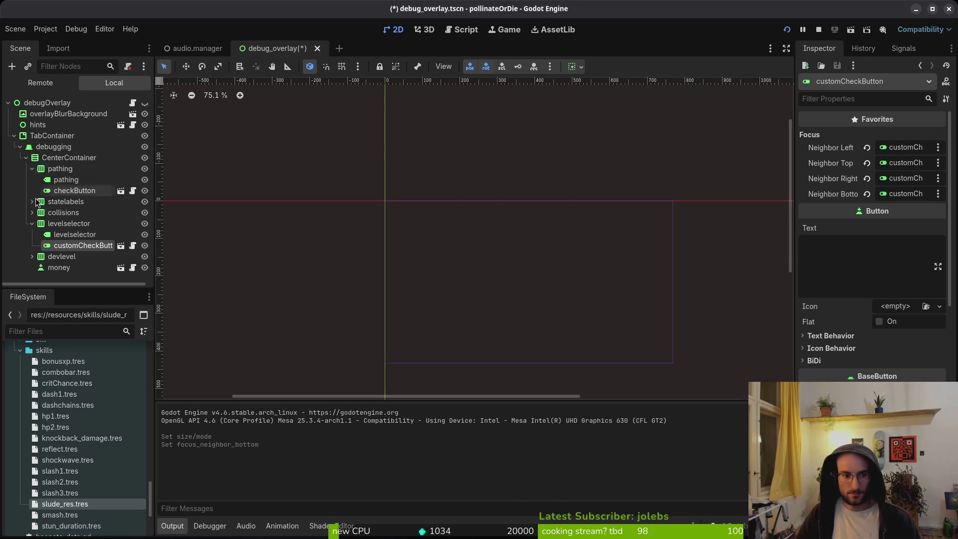
key("ctrl+s")
Step: Inspect devlevel's customCheckButton top focus neighbour, closing the node picker without changes
left_click(32, 256)
left_click(80, 278)
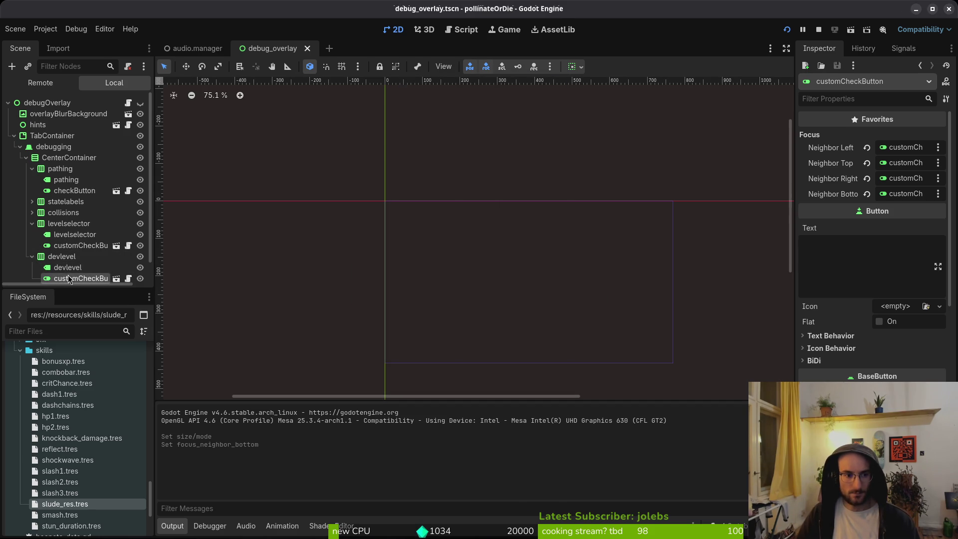
left_click(906, 163)
key("Escape")
left_click(40, 83)
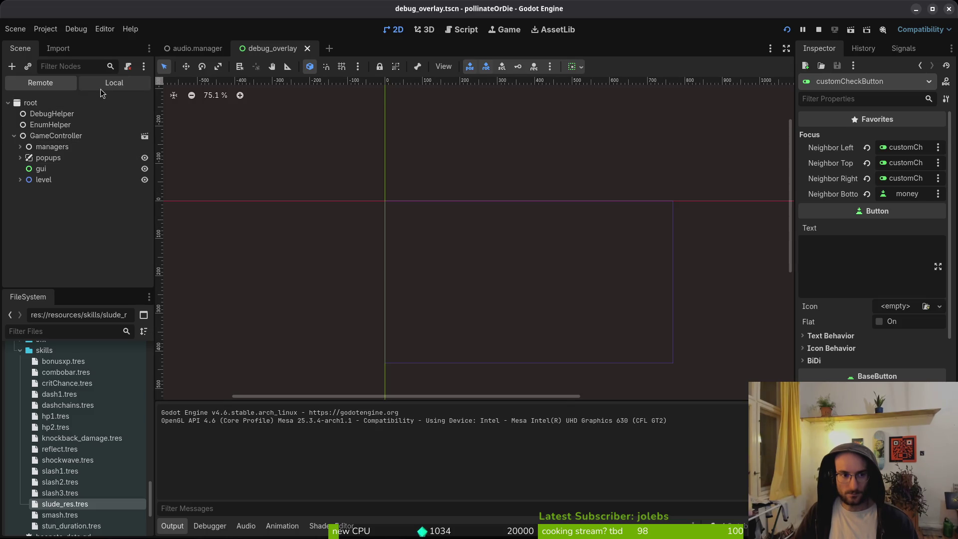
Step: Select the money button, pause the running game to check its menu, then return to vim
left_click(110, 86)
left_click(59, 270)
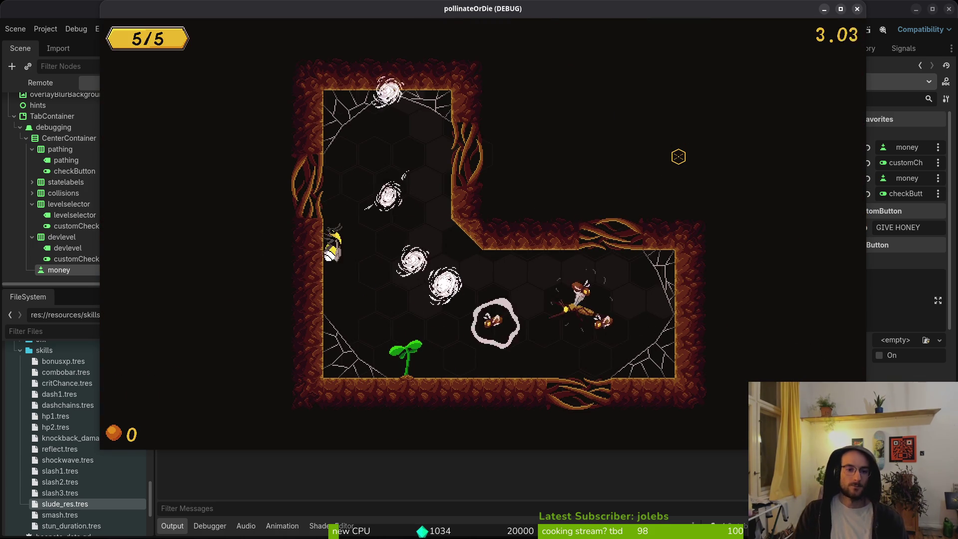
key("Escape")
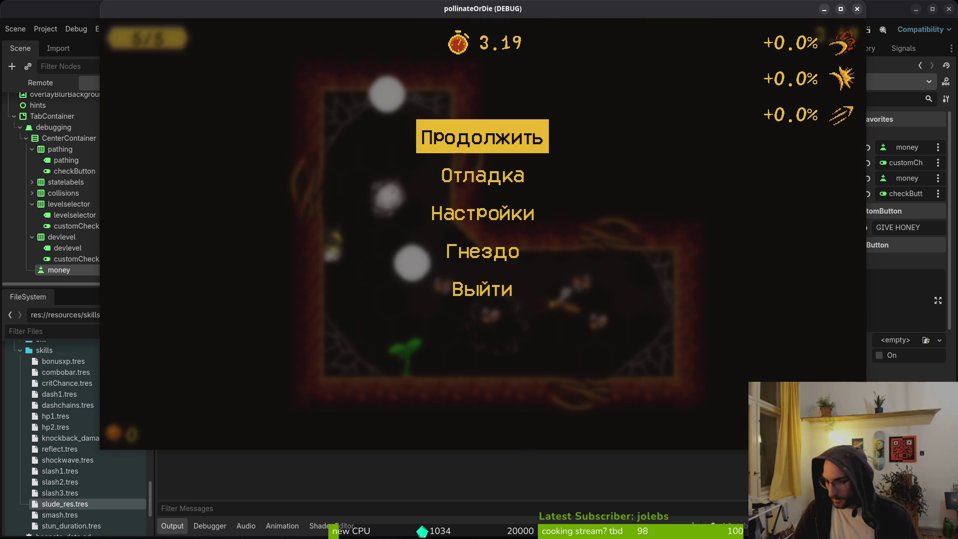
key("alt+Tab")
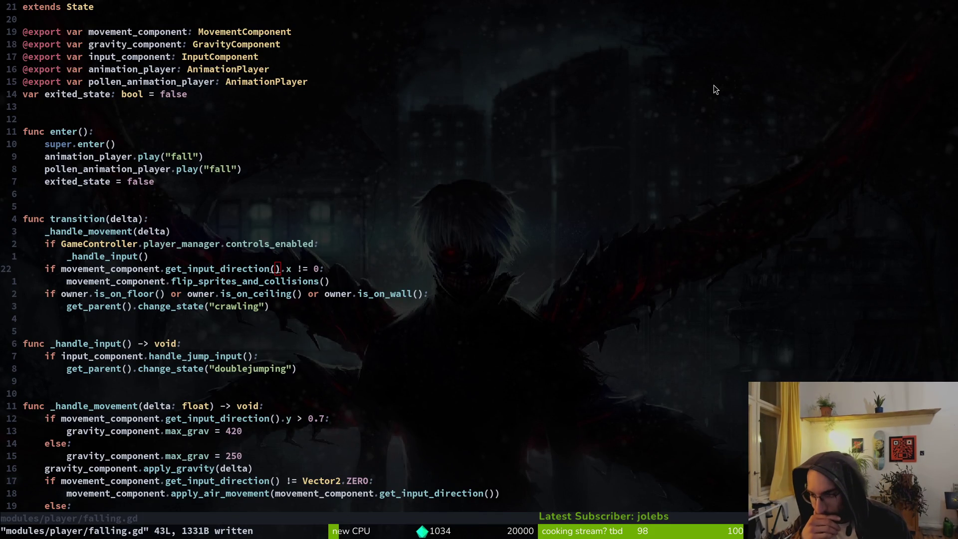
Step: Stop the running game in Godot and briefly search 'spa' in vim's Telescope finder
key("alt+Tab")
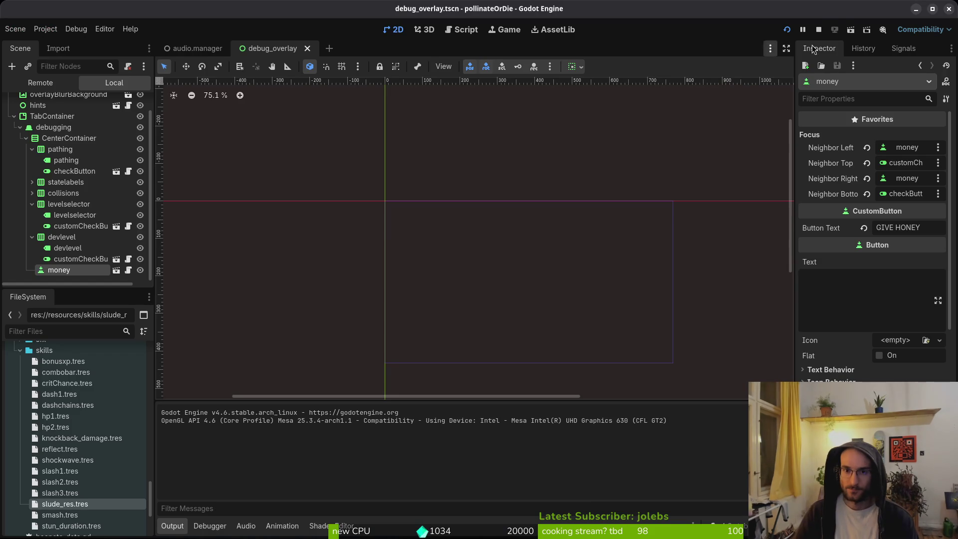
left_click(820, 29)
key("alt+Tab")
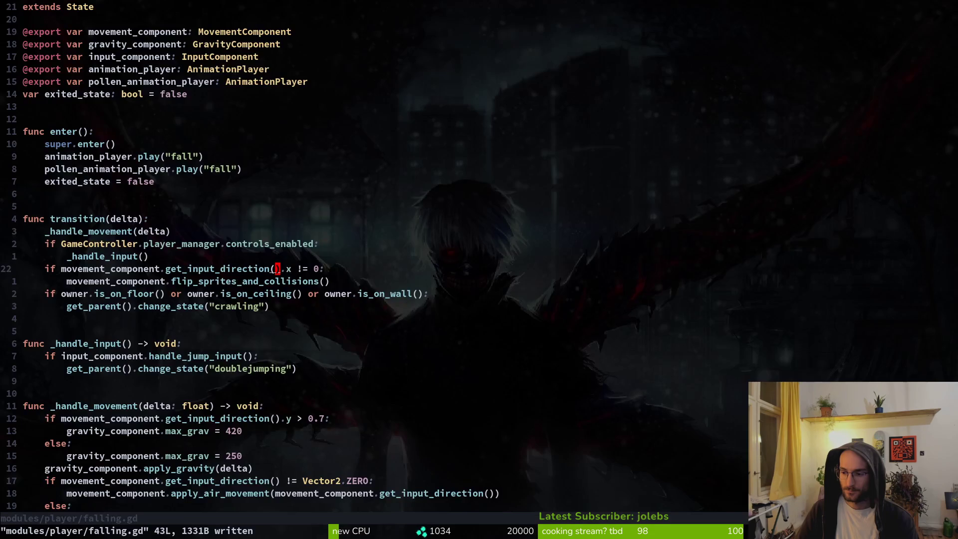
key("space")
key("f")
key("f")
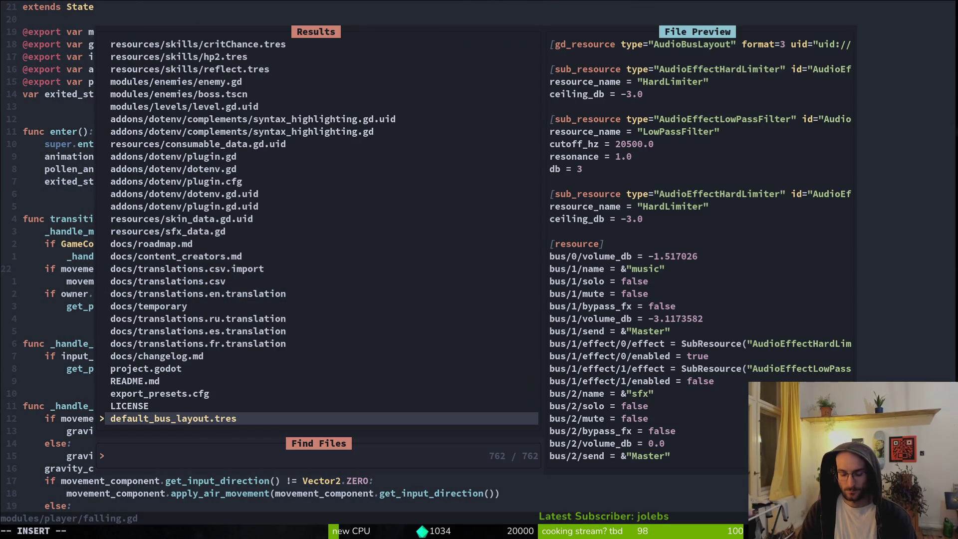
type("spa")
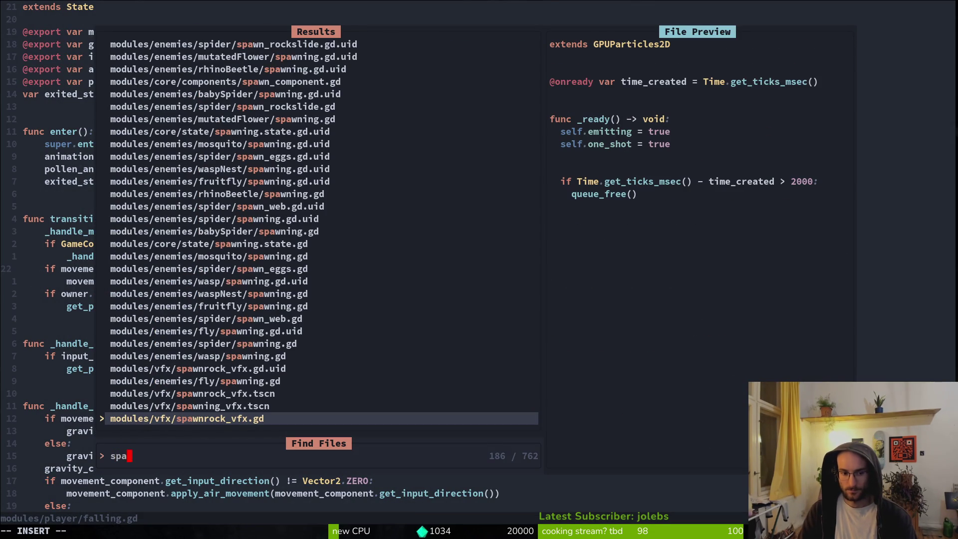
key("Escape")
key("alt+Tab")
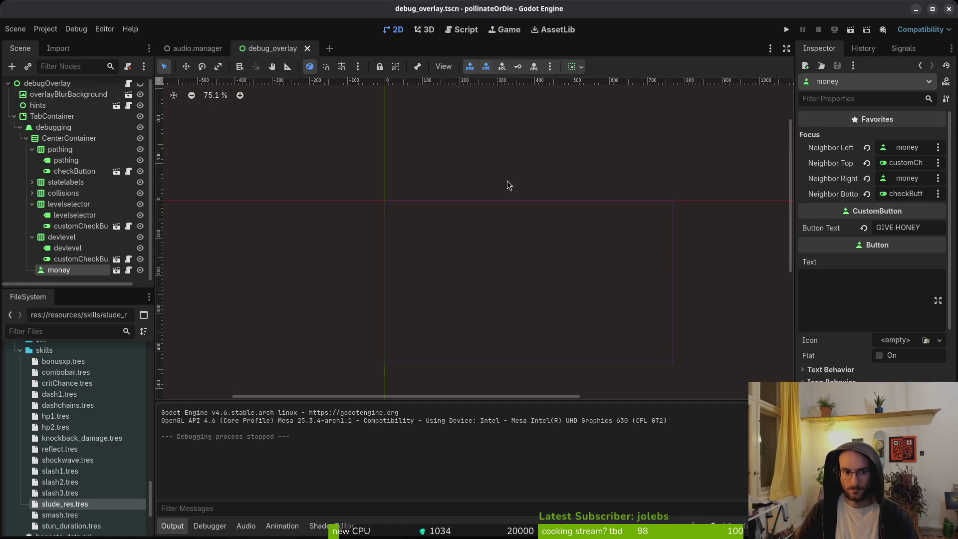
Step: Open player.tscn, expand finiteStateMachine and select the falling state
key("ctrl+shift+o")
type("pl")
key("Return")
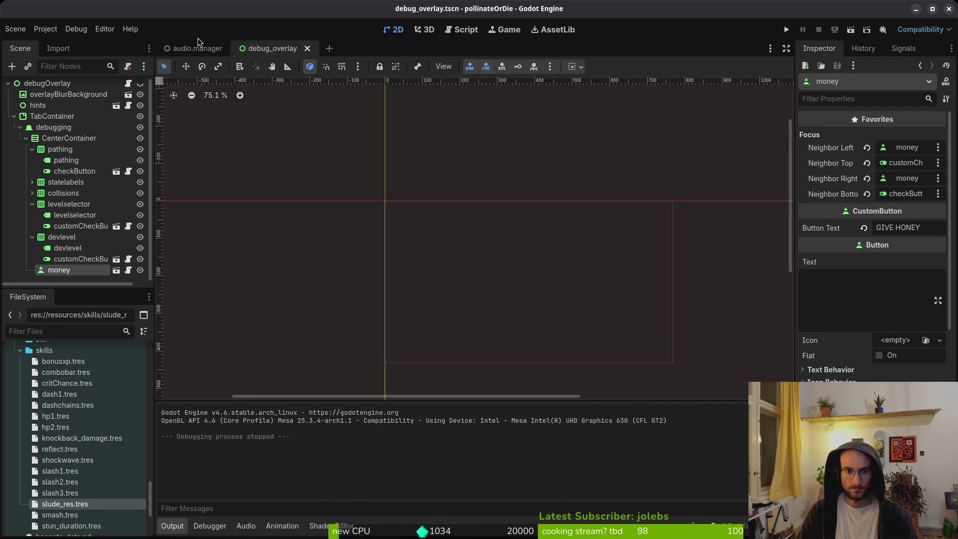
left_click(14, 195)
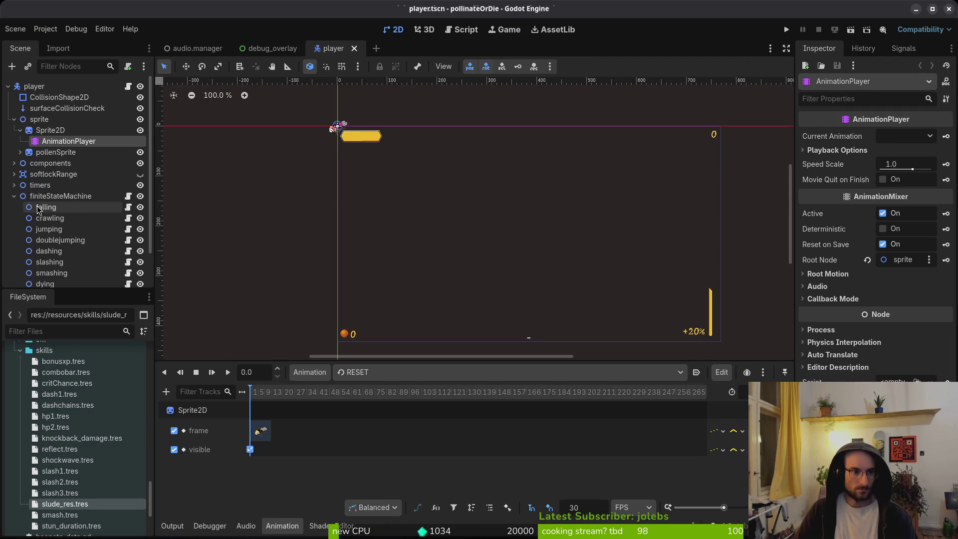
left_click(68, 210)
key("alt+Tab")
key("space")
Step: Open falling.gd, select the _handle_input call and controls_enabled check, then save
type("pffalling")
key("Return")
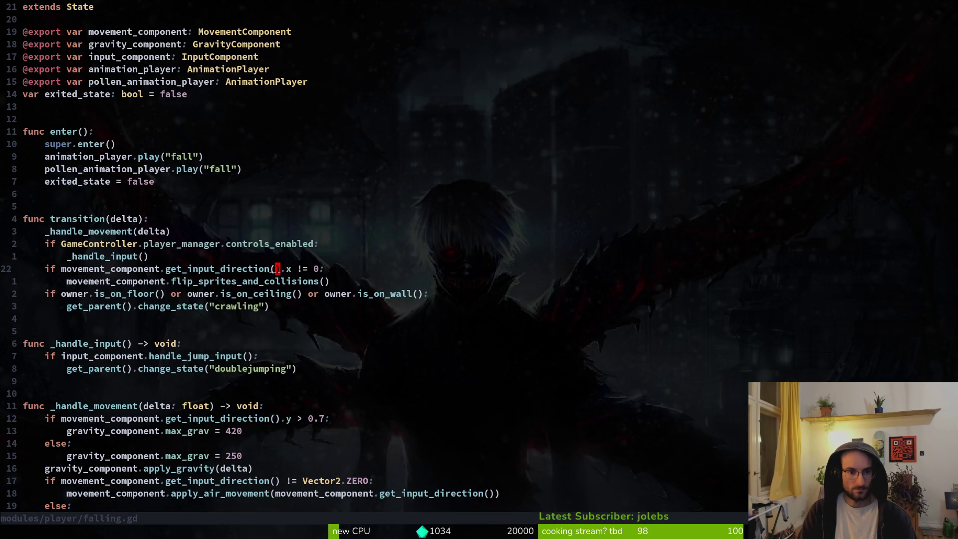
key("k")
key("shift+v")
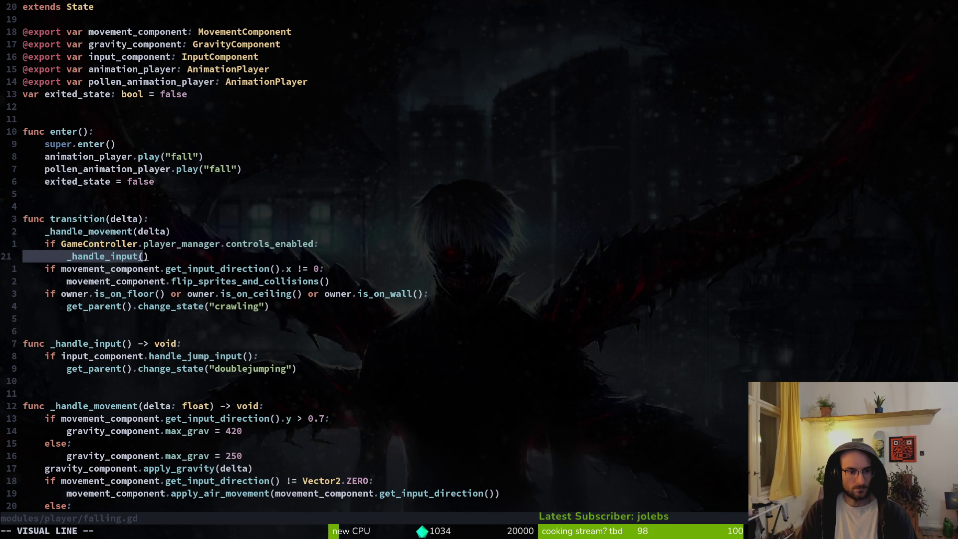
key("Escape")
key("k")
key("shift+v")
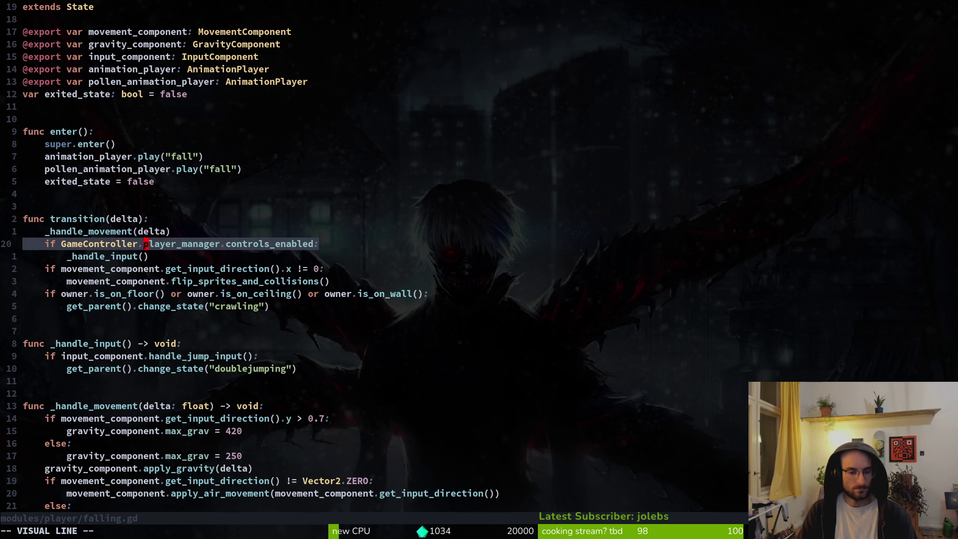
key("Escape")
type(":w")
key("Return")
Step: Open gate.gd, delete the TutorialSmash check, undo the deletion and save
key("ctrl+p")
type("gate")
key("Return")
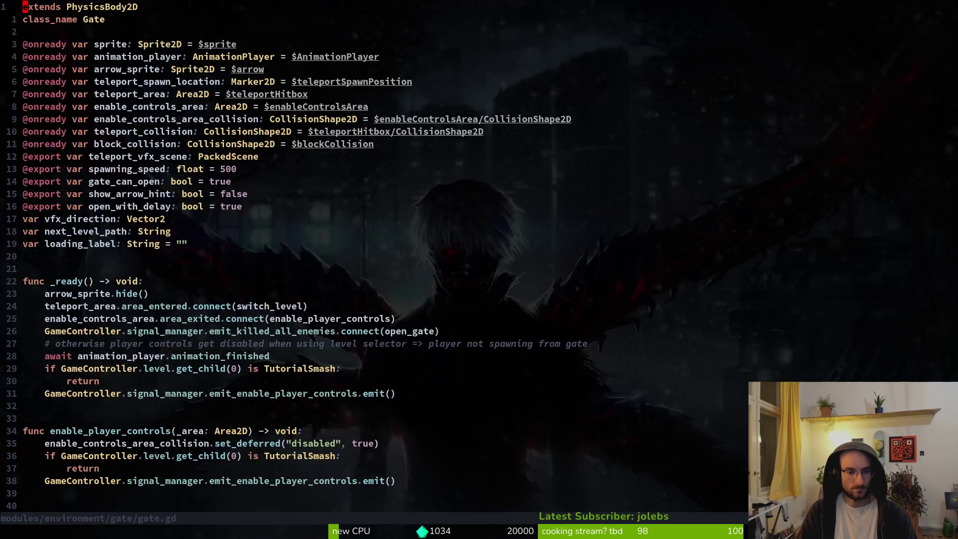
key("j")
key("j")
key("j")
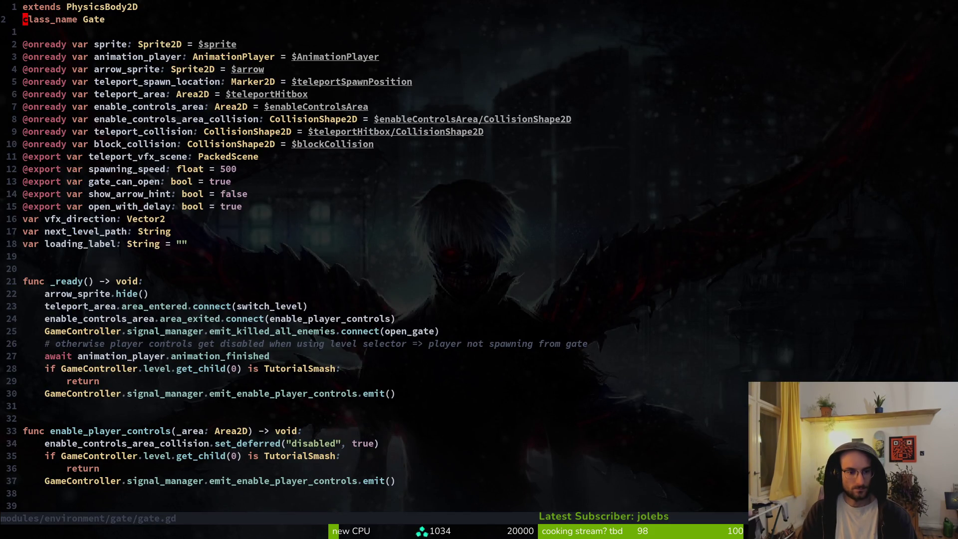
key("d")
key("d")
key("k")
key("d")
key("d")
key("k")
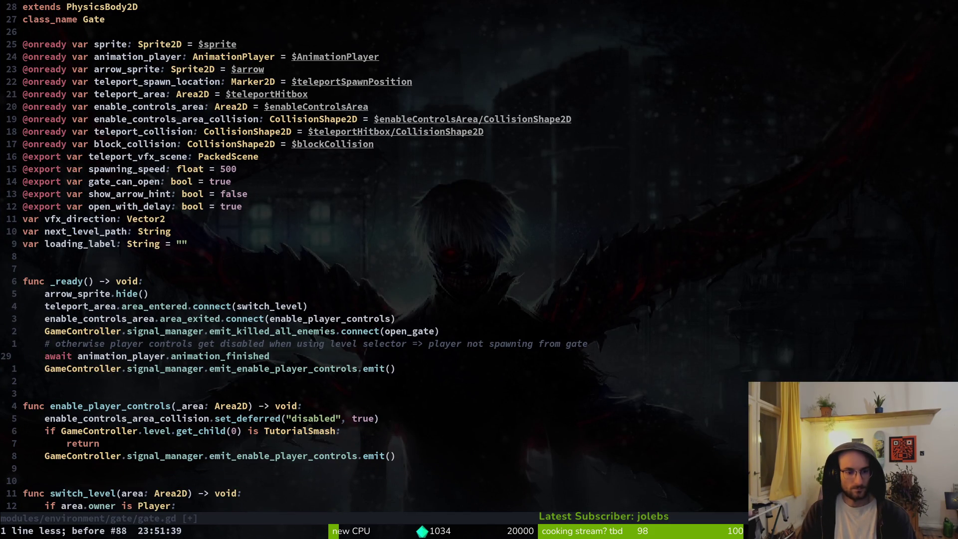
type("uu:w")
key("Return")
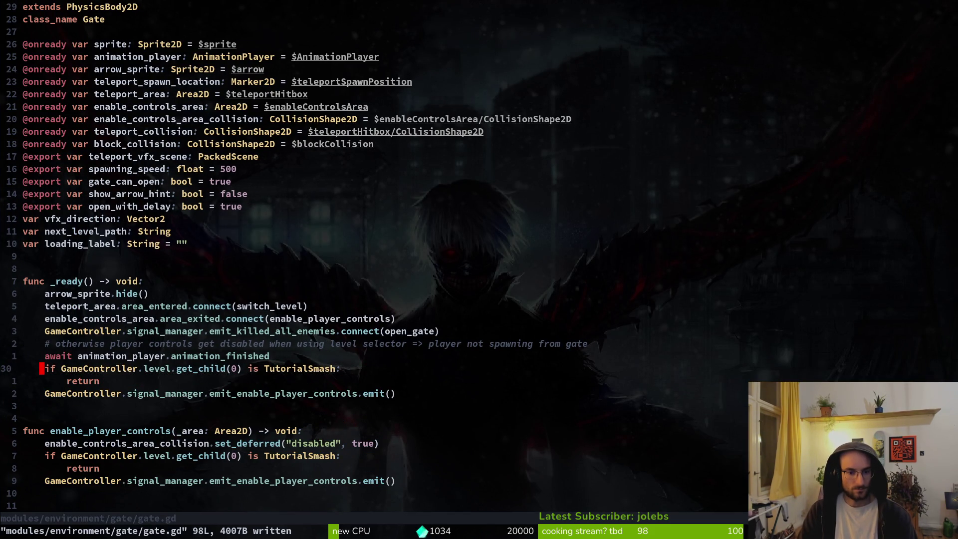
Step: Add print_debug("ena") at the top of enable_player_controls, save gate.gd, and run the game
key("j")
key("j")
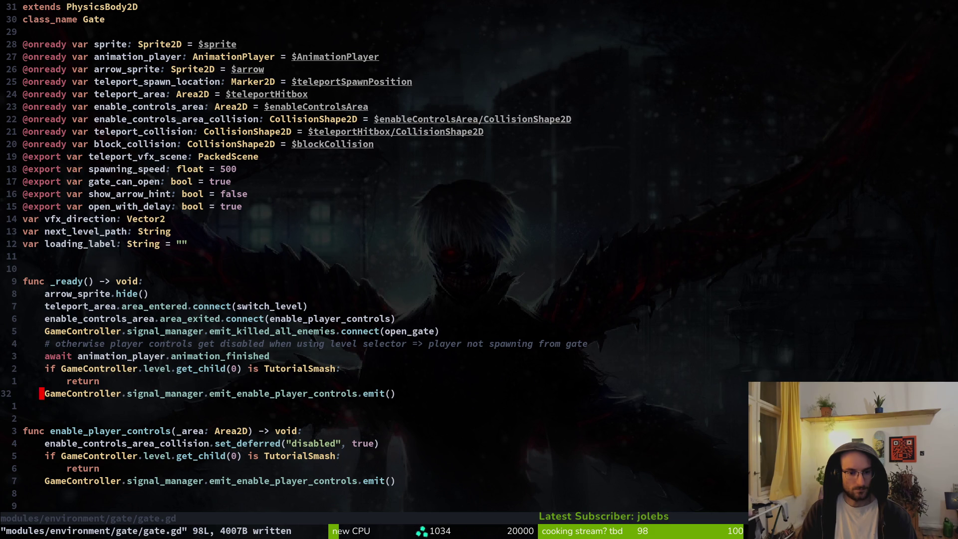
key("shift+v")
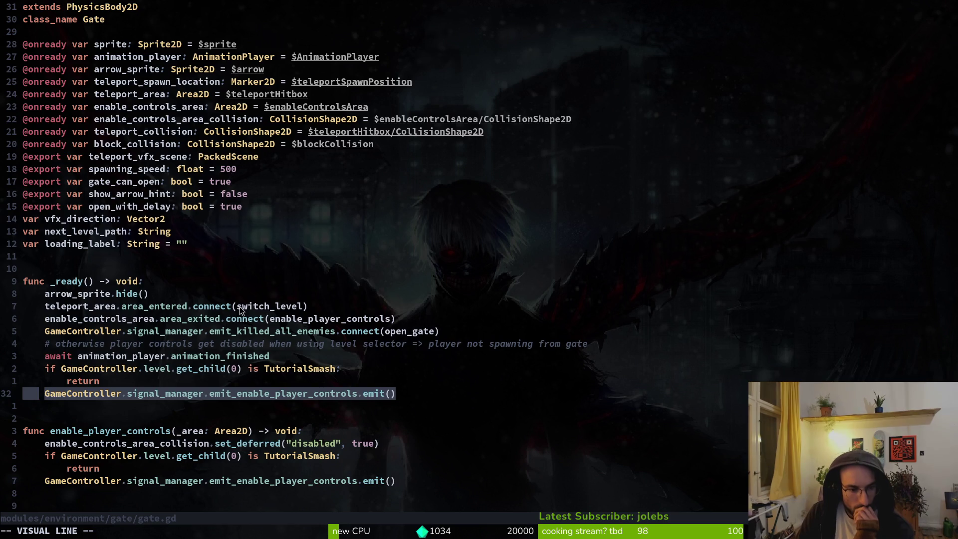
scroll(240, 306, "down", 2)
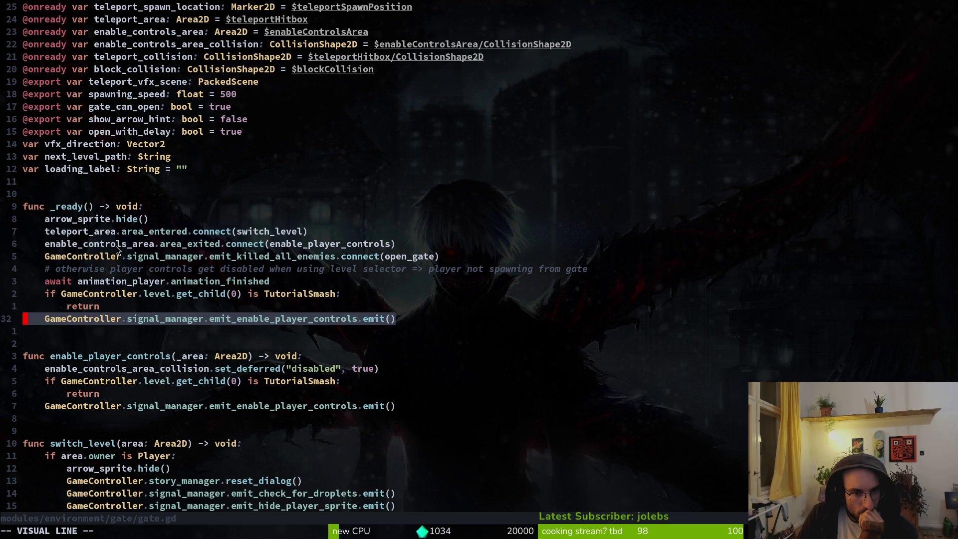
left_click(118, 356)
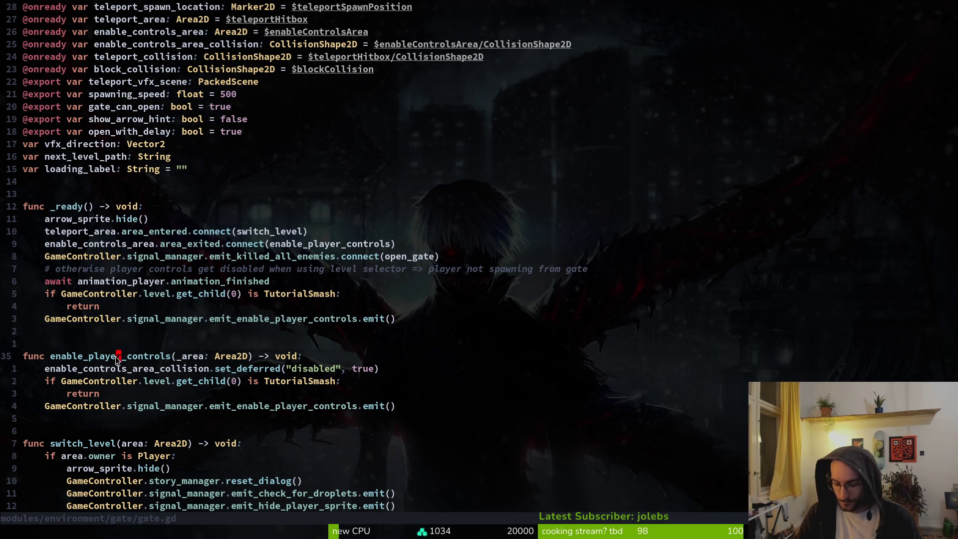
type("oprint_d")
key("Return")
type("\"en")
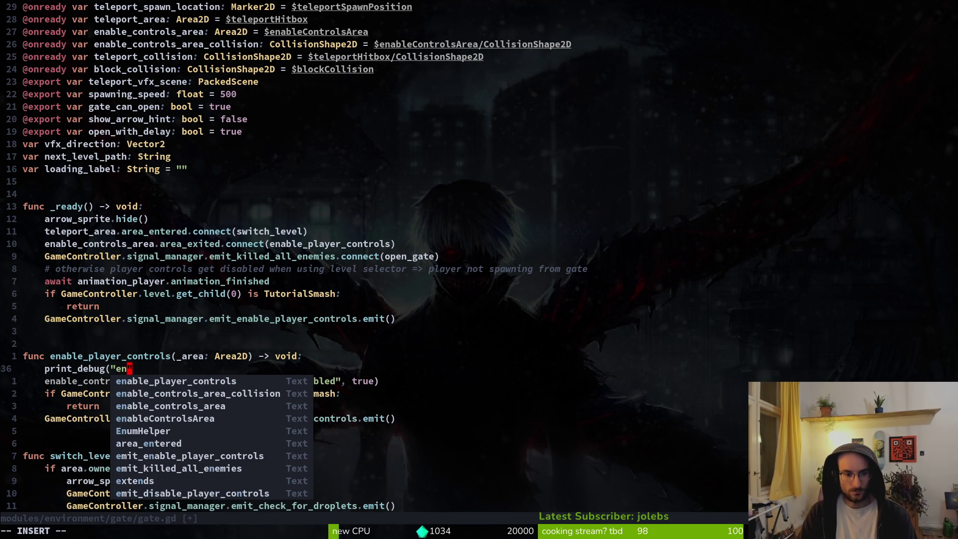
type("a\"")
key("Escape")
type(":w")
key("Return")
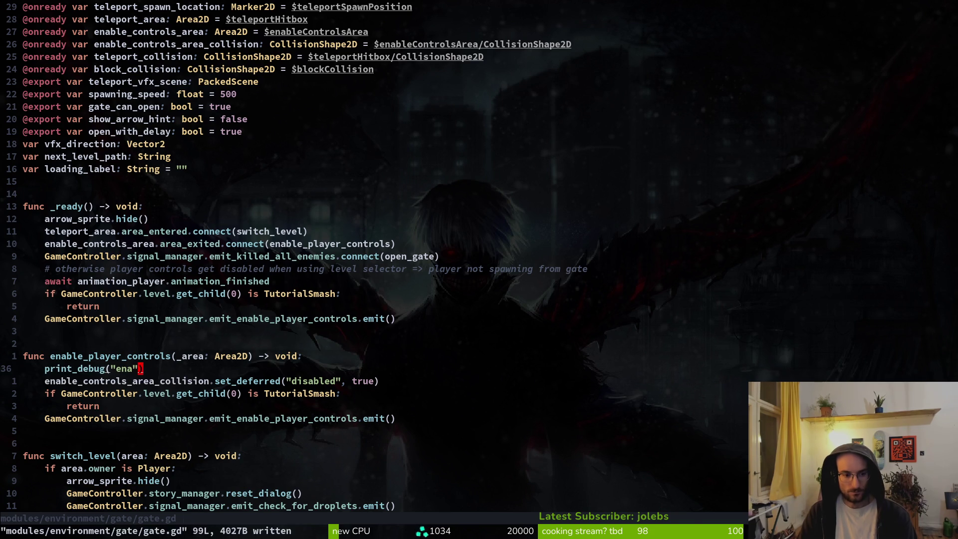
key("alt+Tab")
key("F5")
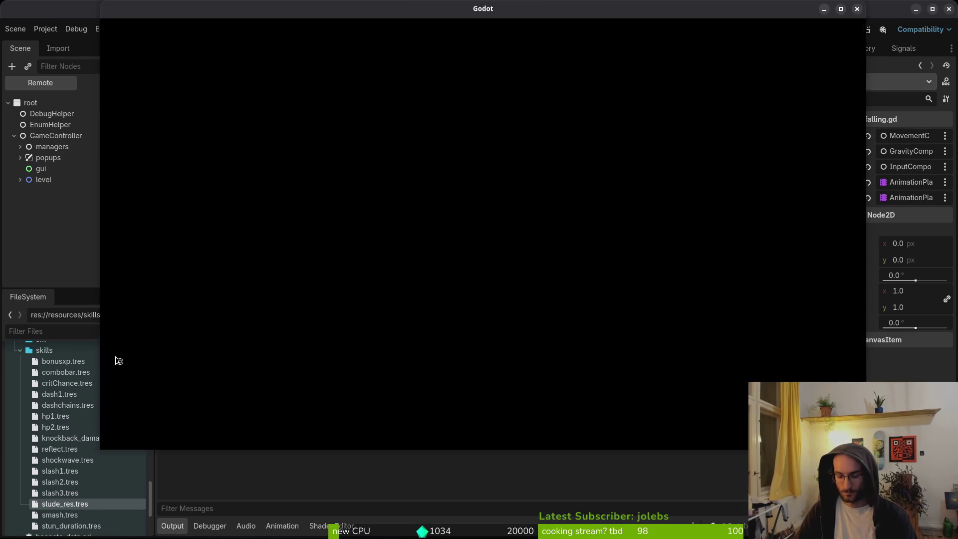
Step: Uncomment the Engine.time_scale line in player.gd and save it
key("ctrl+shift+o")
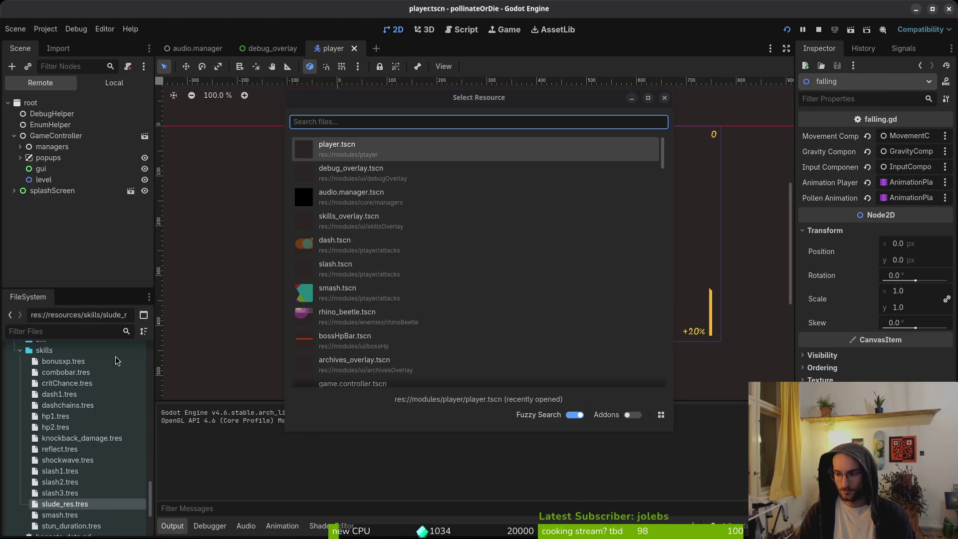
key("alt+Tab")
type("pla")
key("Return")
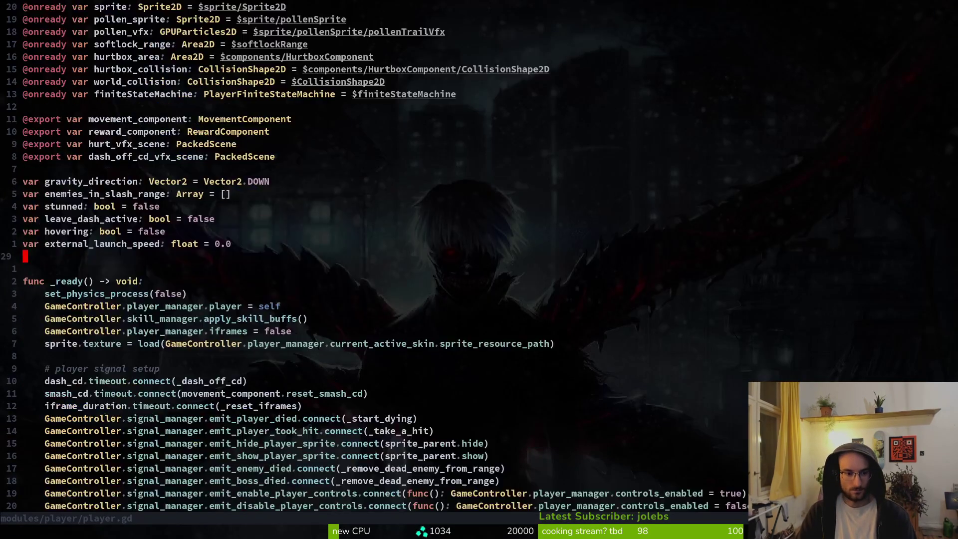
key("ctrl+d")
key("ctrl+d")
key("k")
key("k")
key("k")
type("x:w")
key("Return")
Step: Dismiss the scene search, save the open Godot scene and restart the game
key("alt+Tab")
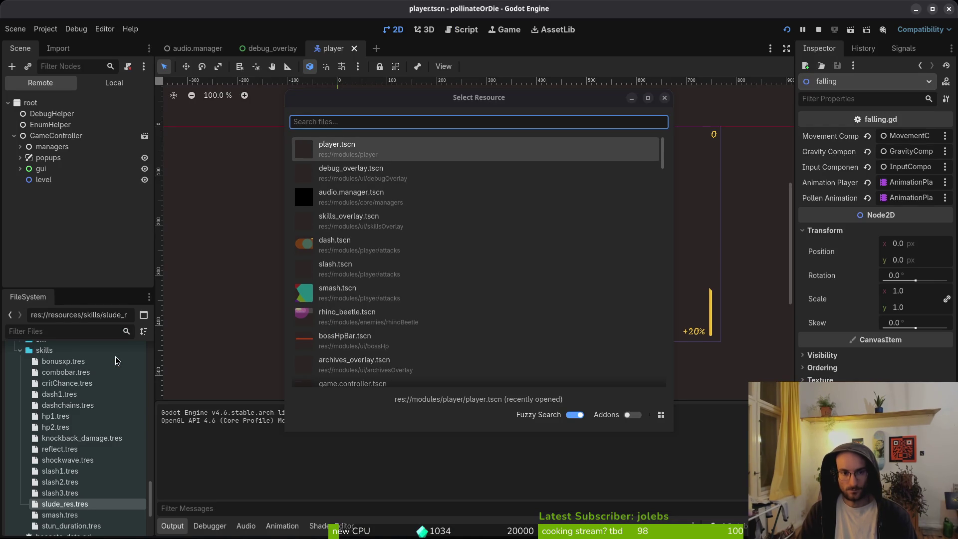
left_click(665, 98)
key("ctrl+s")
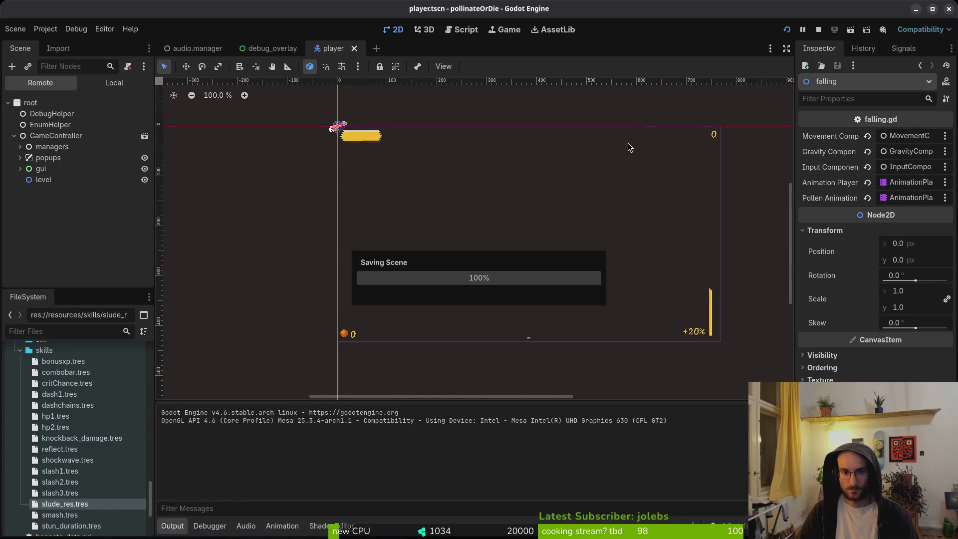
key("alt+Tab")
key("alt+Tab")
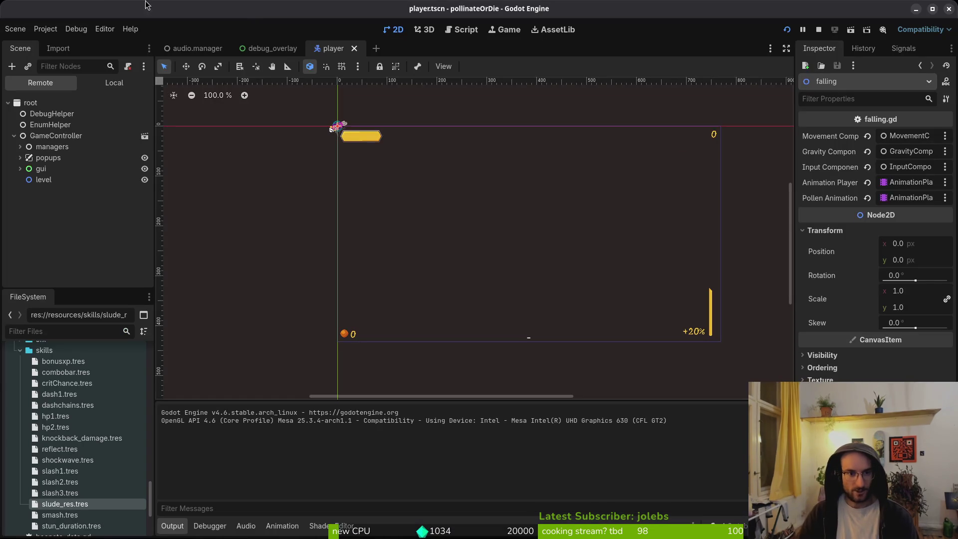
left_click(787, 31)
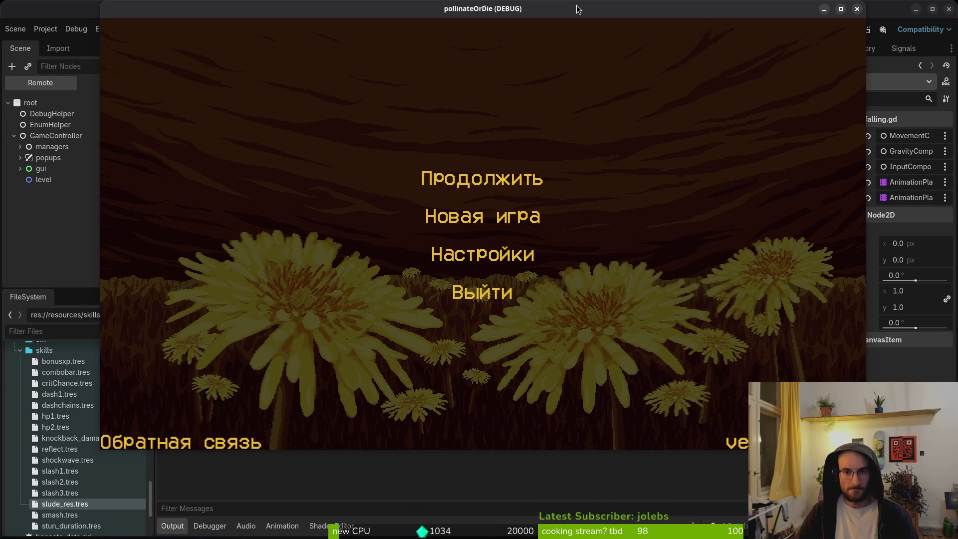
Step: Reposition the game window, set Game speed to 1/2× and continue into the hive level
mouse_move(576, 9)
left_mouse_down()
mouse_move(568, 88)
mouse_move(574, 55)
left_mouse_up()
mouse_move(463, 54)
left_mouse_down()
mouse_move(451, 53)
mouse_move(452, 108)
mouse_move(462, 58)
left_mouse_up()
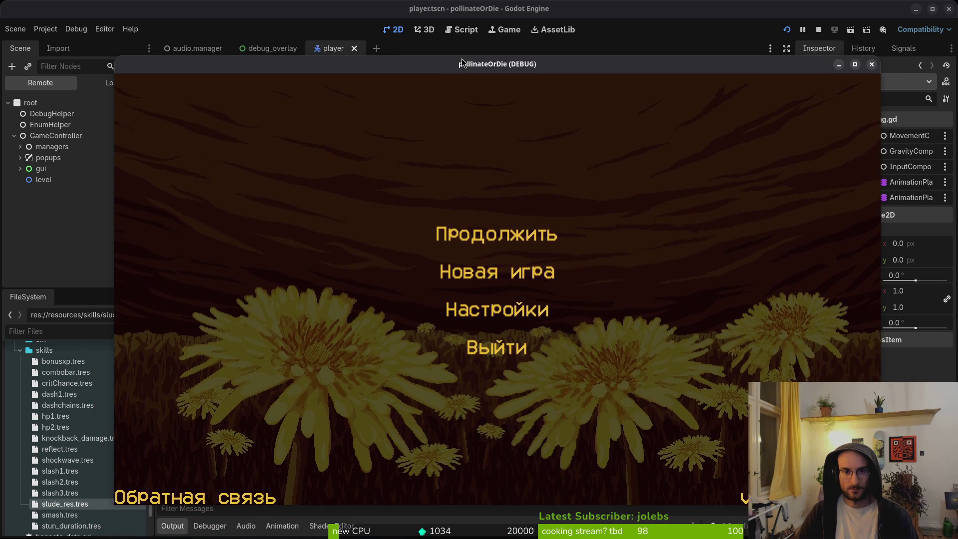
left_click(504, 28)
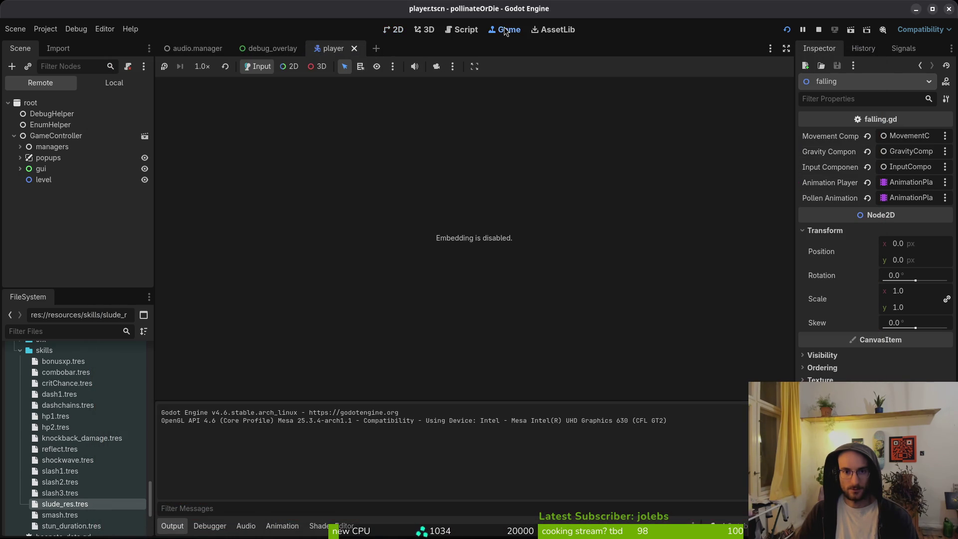
left_click(201, 72)
left_click(225, 114)
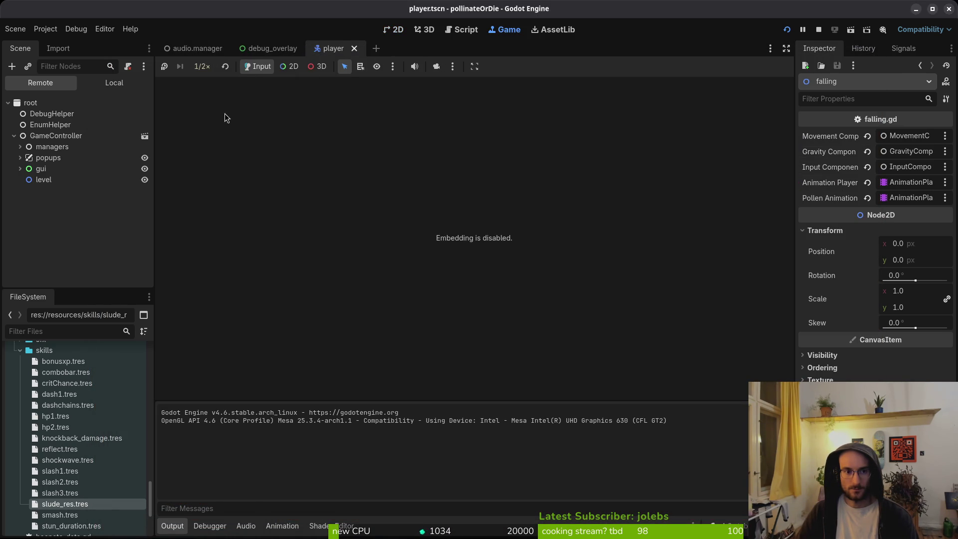
left_click(508, 231)
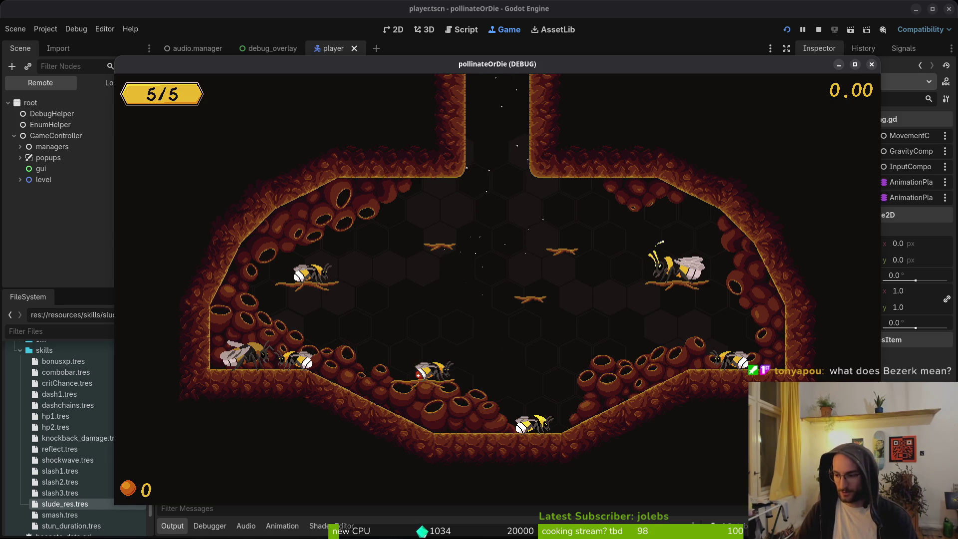
key("alt+Tab")
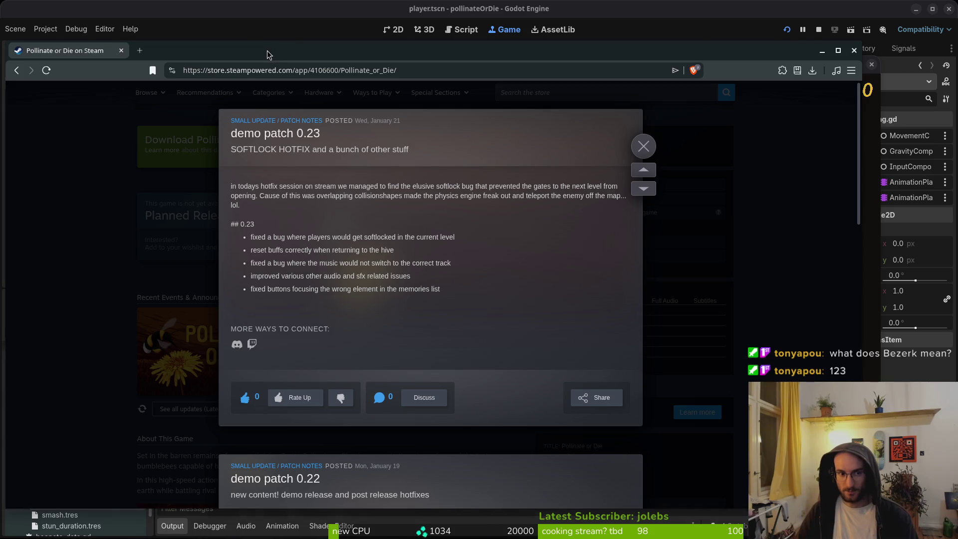
Step: Search 'berzerk' in a new Brave tab and scroll through the results
left_click(267, 50)
type("berzerkk")
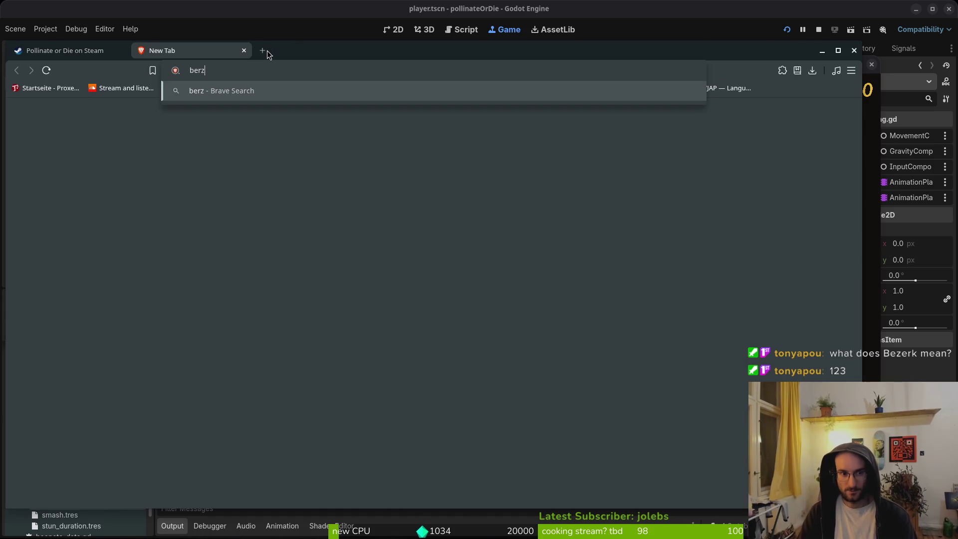
key("BackSpace")
key("Return")
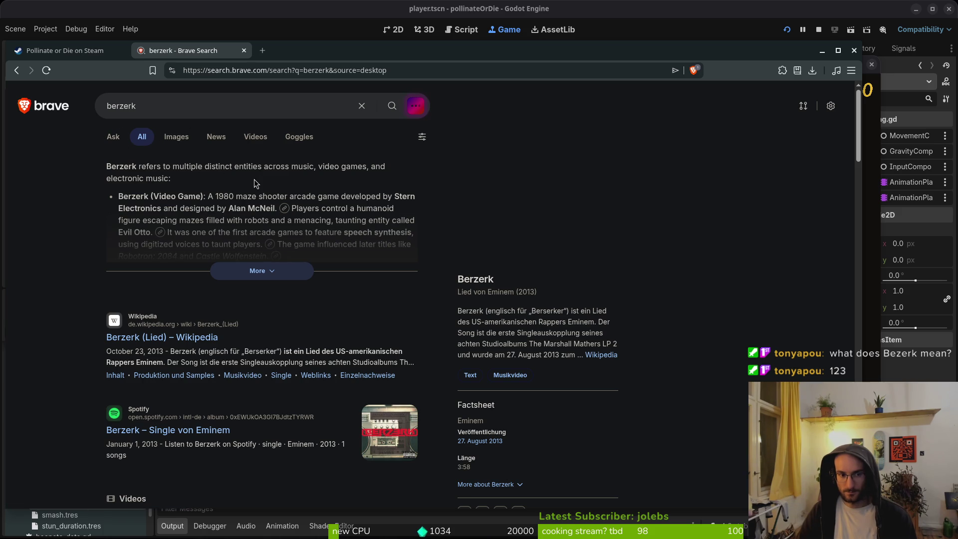
scroll(92, 215, "down", 5)
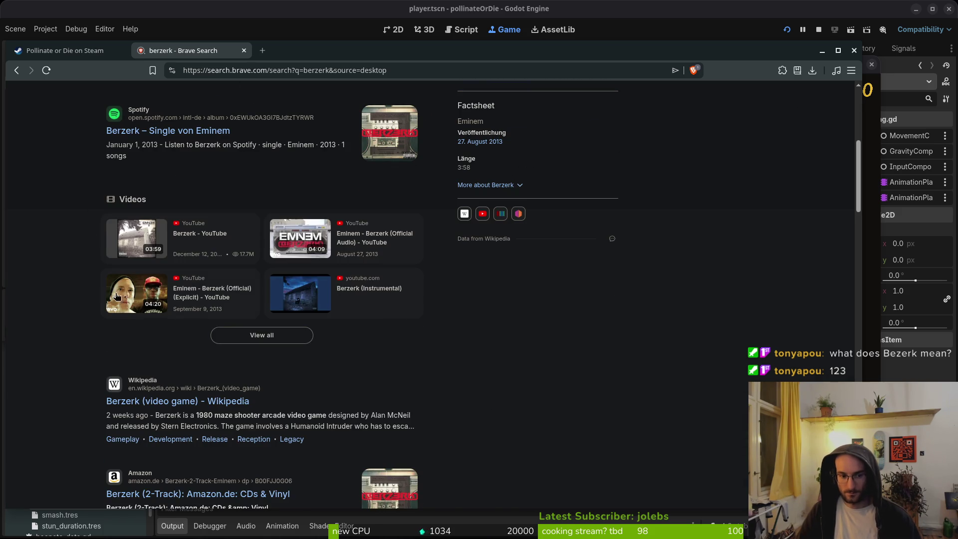
scroll(107, 194, "up", 5)
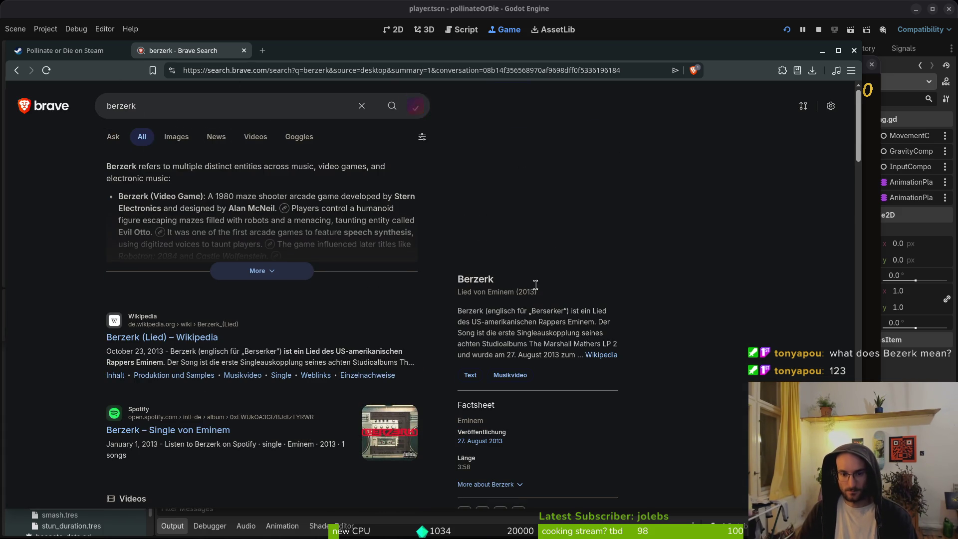
scroll(500, 305, "down", 7)
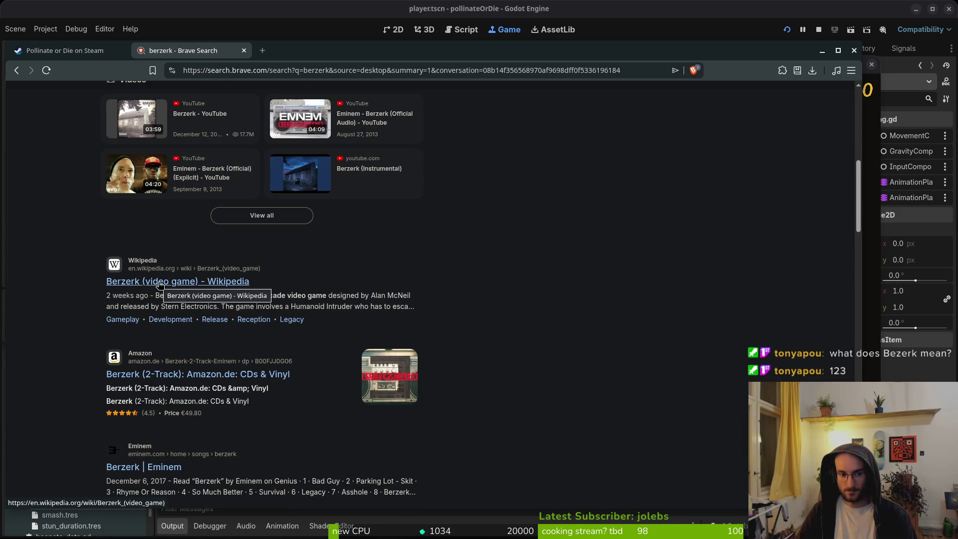
scroll(170, 290, "down", 10)
scroll(177, 290, "up", 12)
Step: Close the Steam patch-notes popup, then correct the query to 'berserk meaning' and search
key("ctrl+Tab")
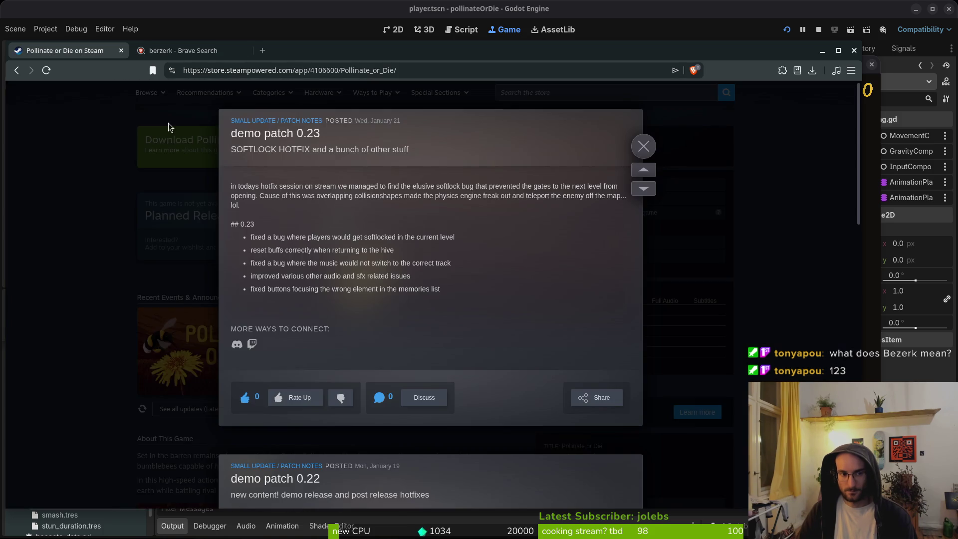
left_click(109, 166)
left_click(145, 52)
scroll(175, 130, "up", 6)
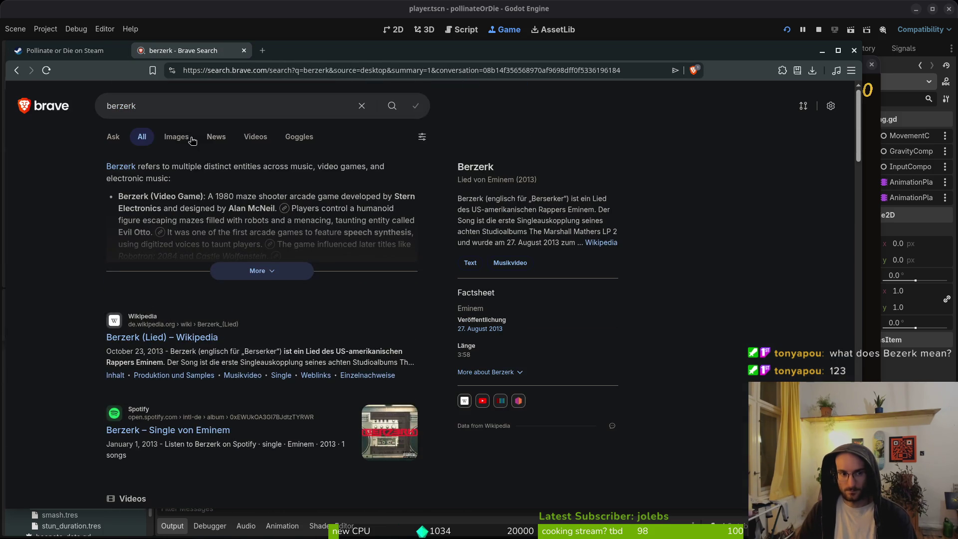
left_click(157, 106)
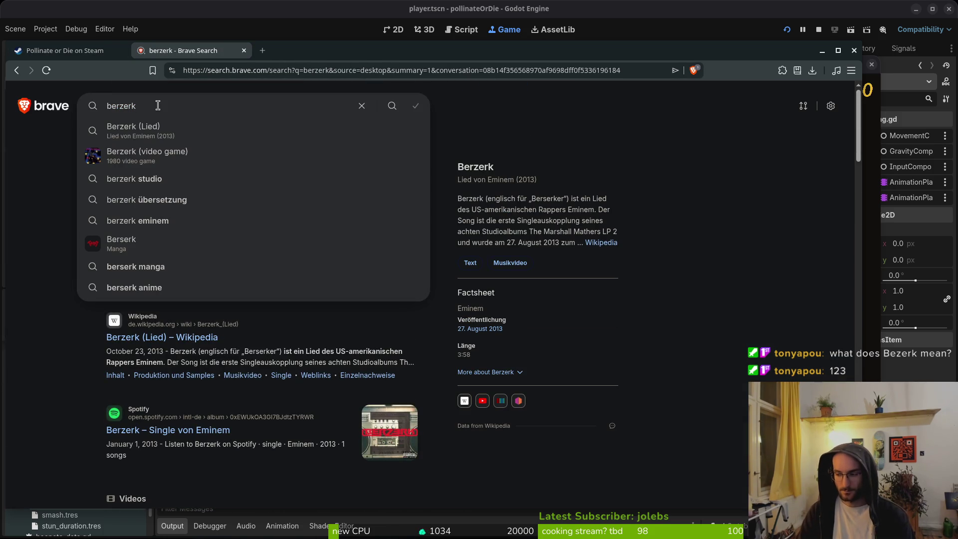
key("BackSpace")
key("BackSpace")
key("BackSpace")
type("serk meaning")
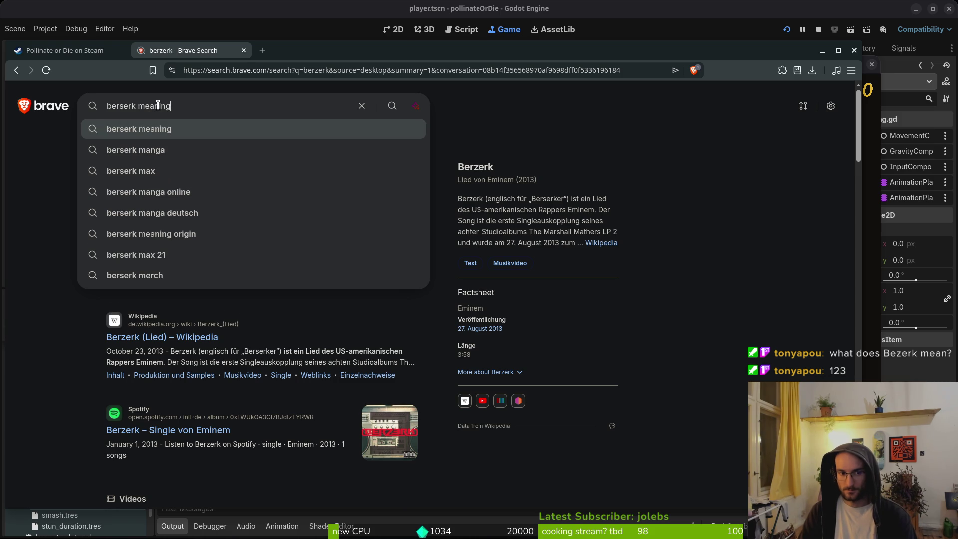
key("Return")
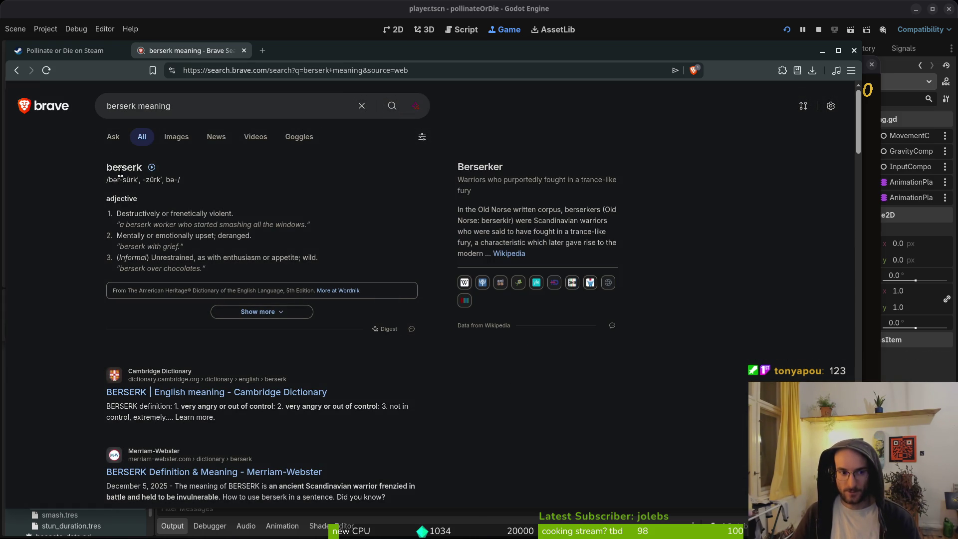
key("alt+Tab")
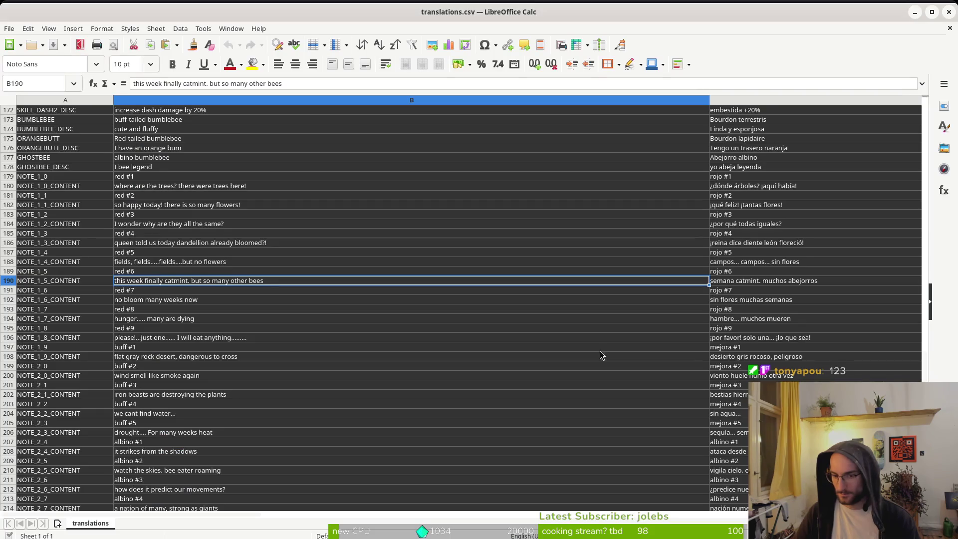
scroll(375, 357, "down", 6)
scroll(143, 358, "up", 5)
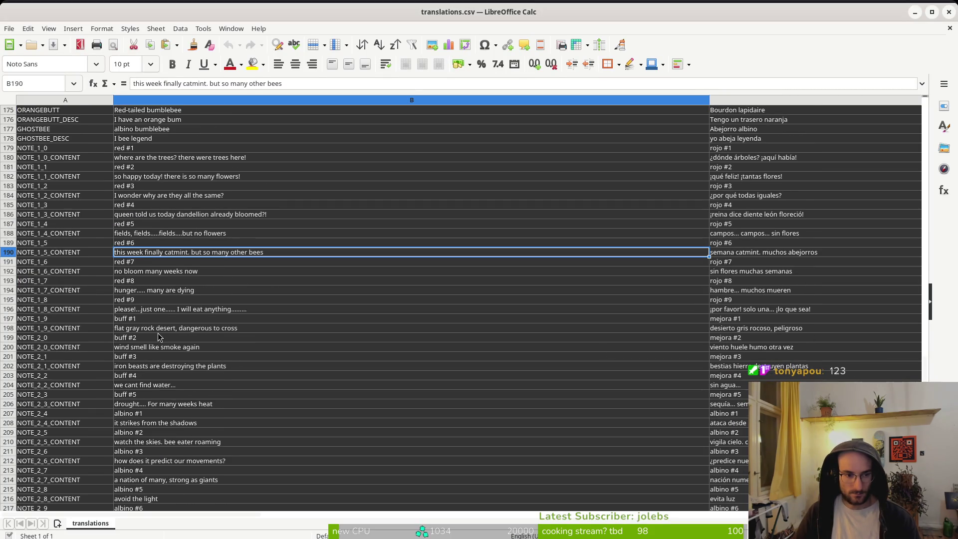
scroll(158, 339, "down", 8)
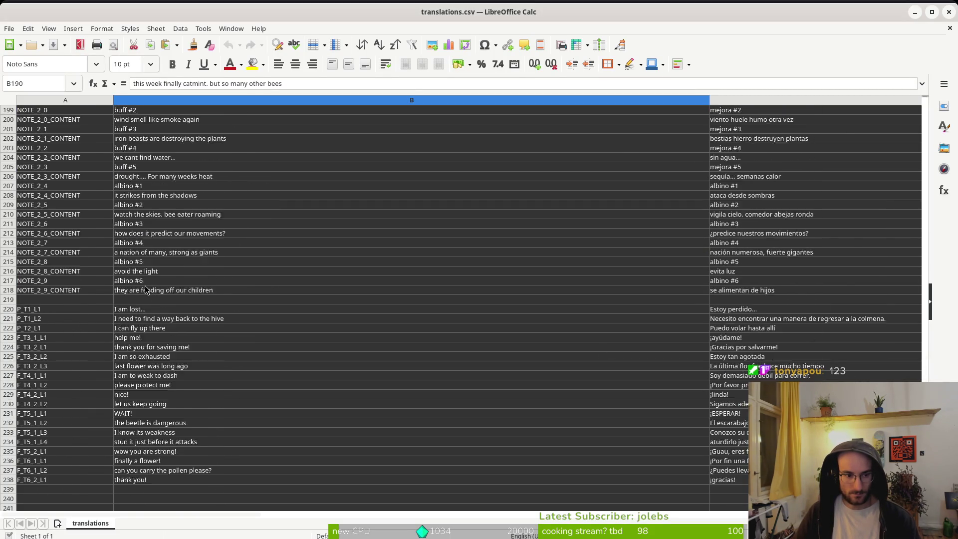
scroll(146, 289, "up", 18)
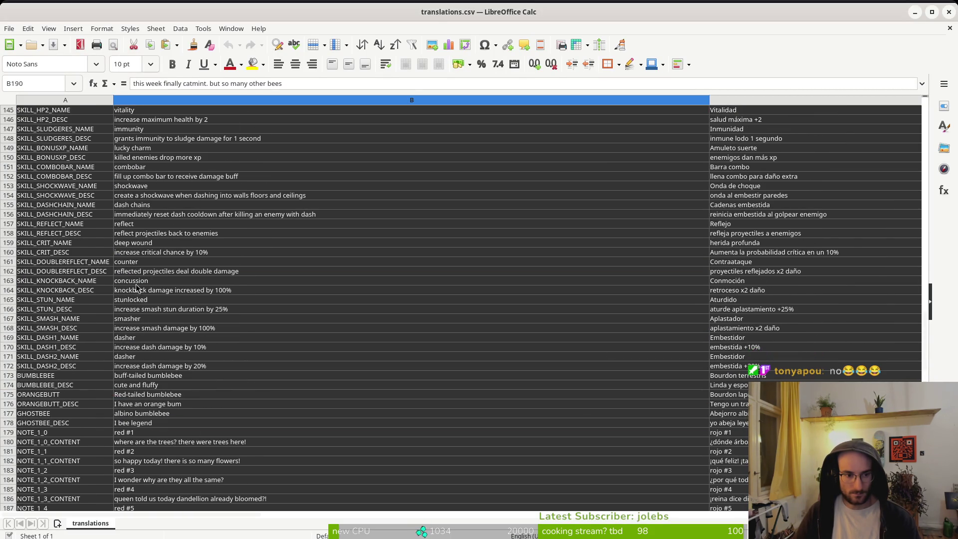
scroll(137, 233, "up", 9)
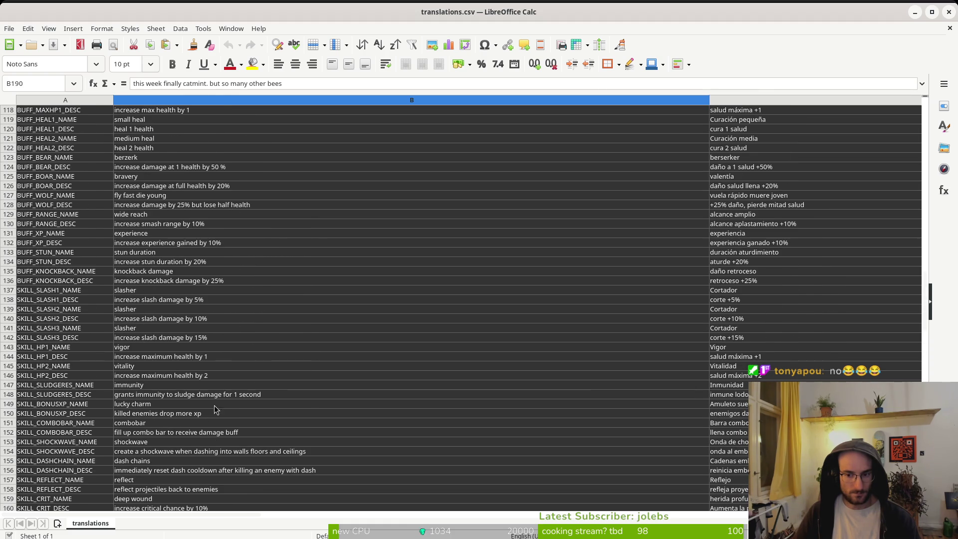
scroll(151, 214, "up", 3)
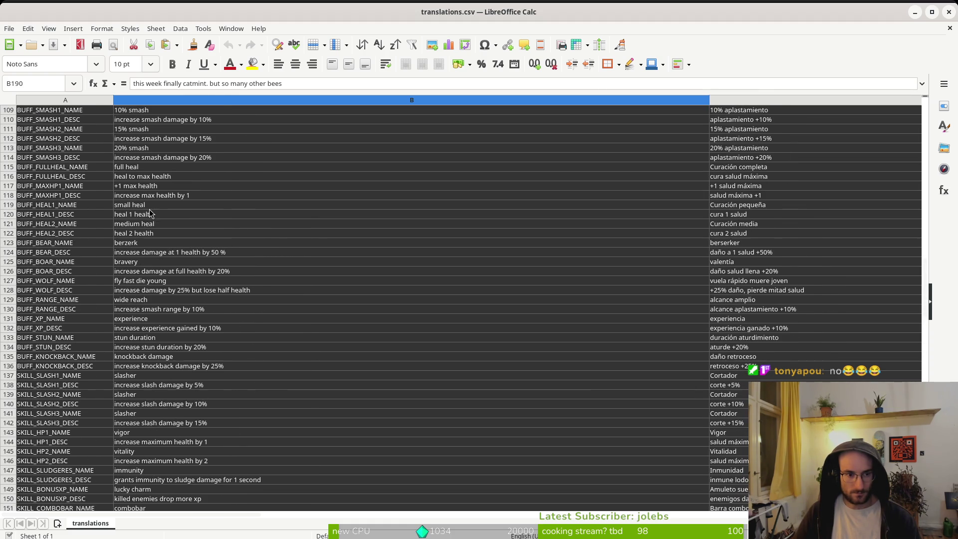
scroll(147, 227, "up", 4)
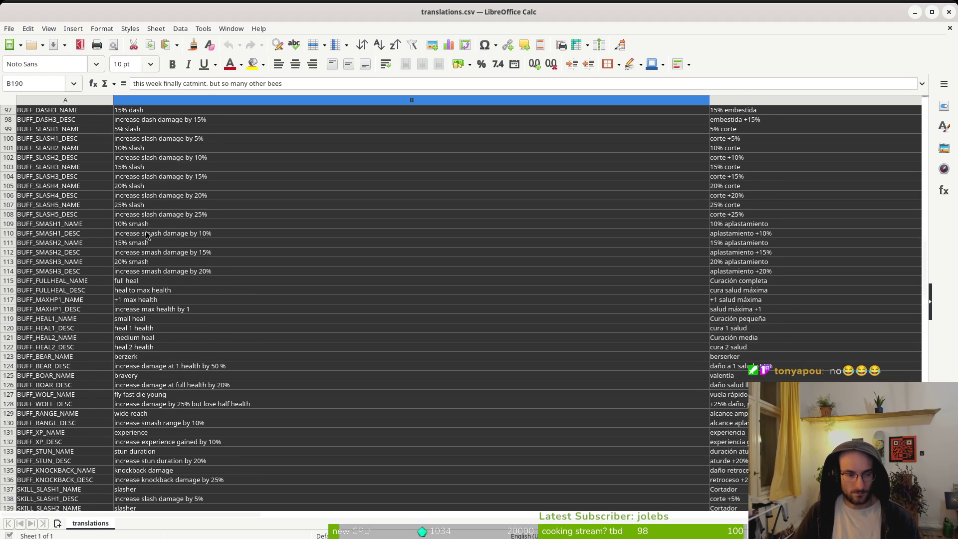
scroll(148, 235, "up", 4)
scroll(150, 200, "down", 5)
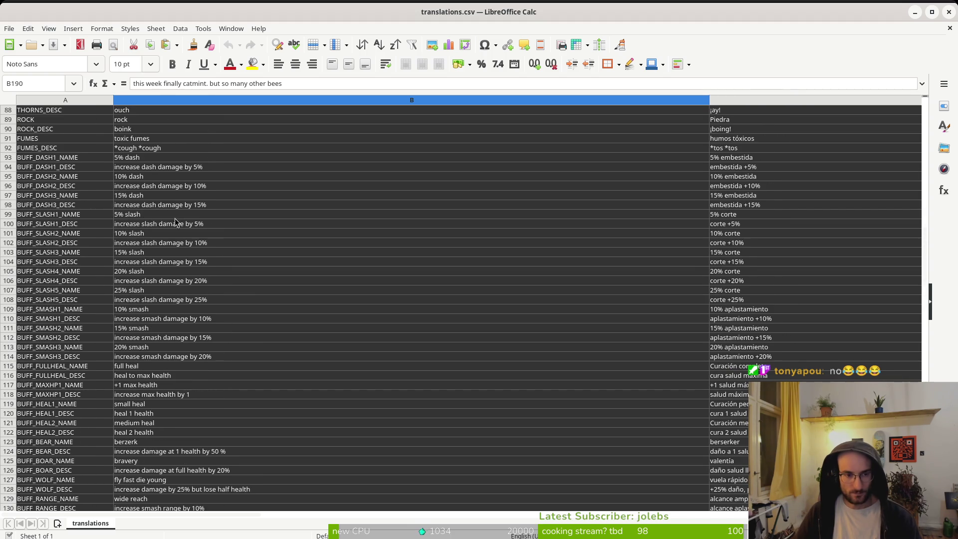
scroll(170, 243, "down", 2)
scroll(163, 342, "down", 4)
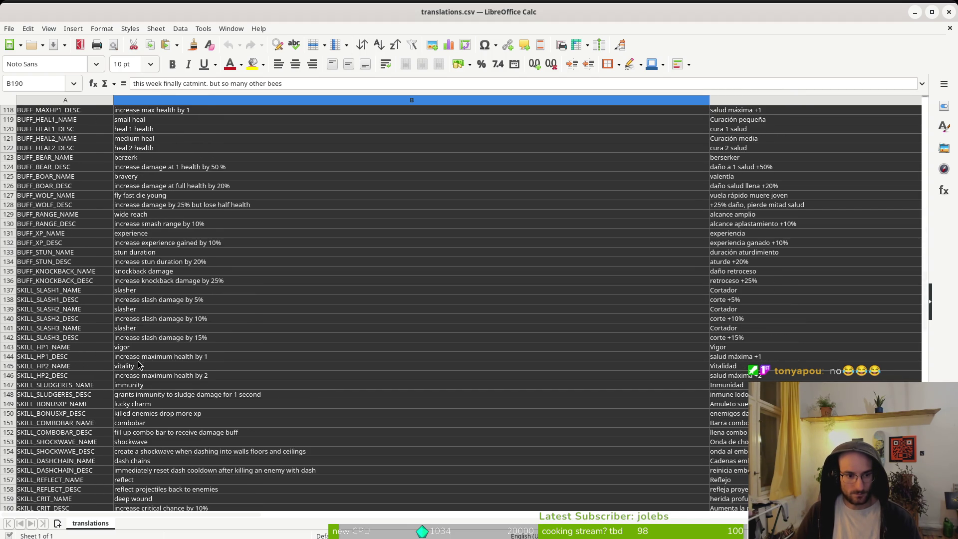
scroll(148, 434, "down", 4)
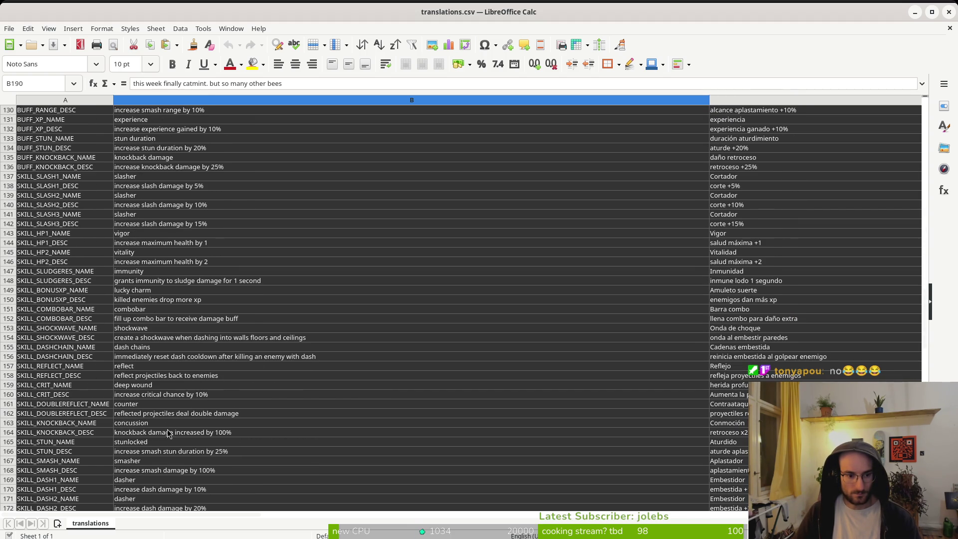
scroll(144, 407, "down", 5)
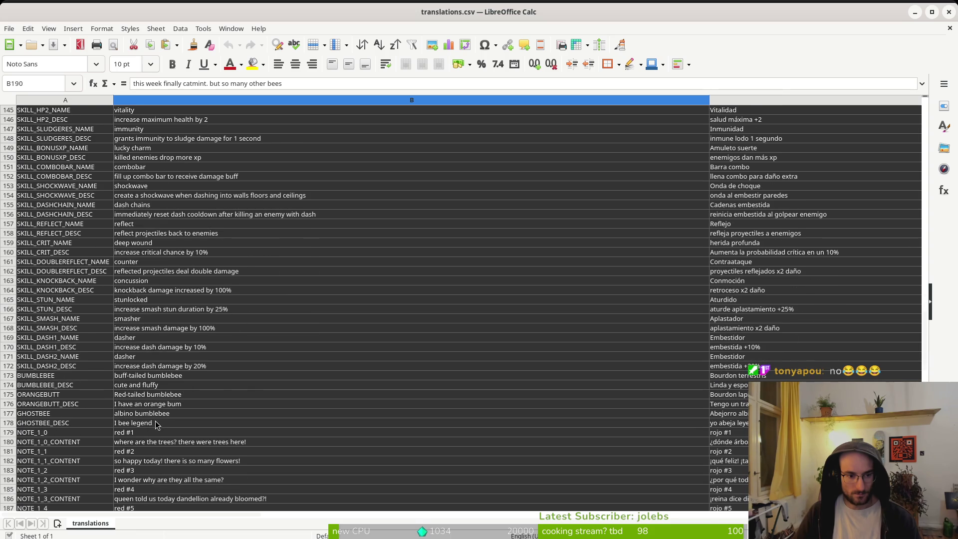
scroll(150, 395, "down", 14)
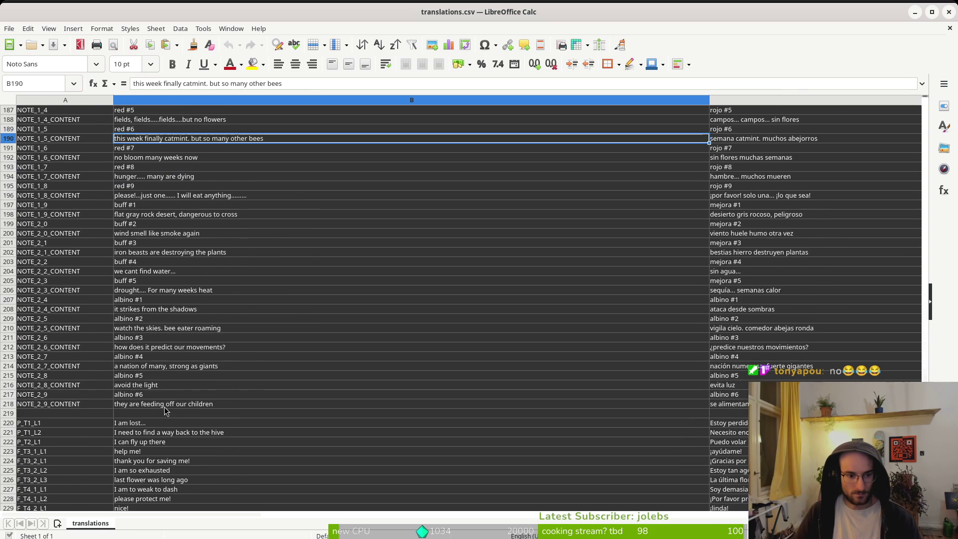
scroll(168, 408, "down", 7)
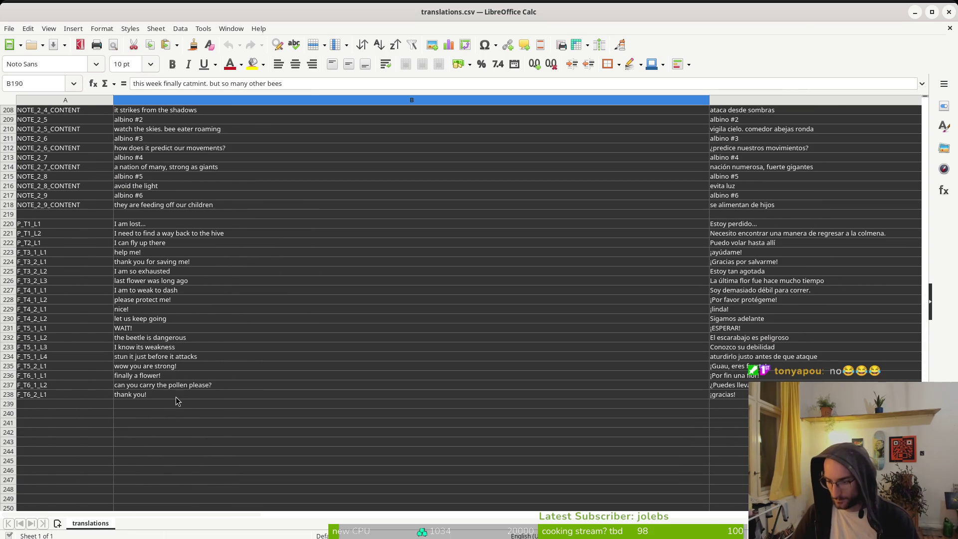
scroll(188, 316, "up", 20)
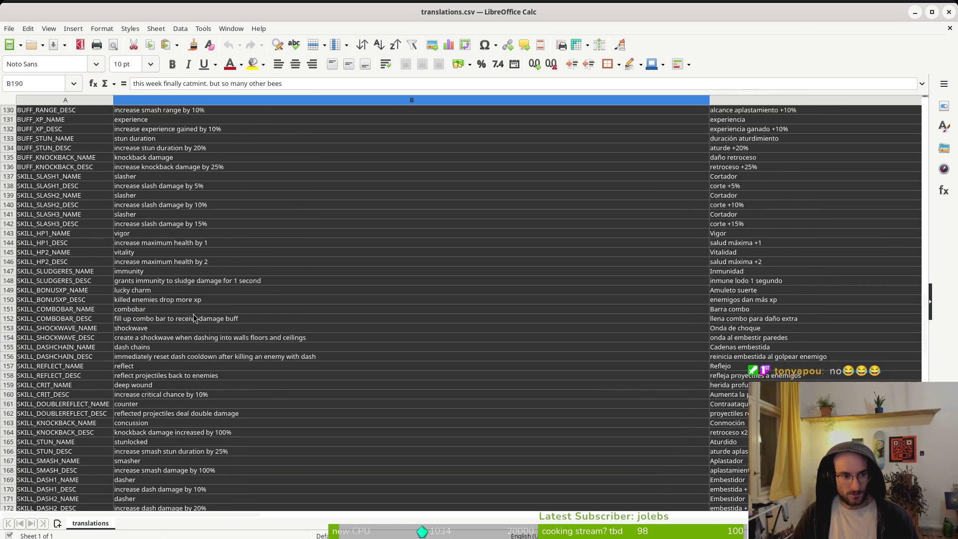
scroll(111, 210, "up", 5)
Step: Change B123 from 'berzerk' to 'berserk', recheck the cell, and minimize Calc
left_click(145, 301)
left_click(147, 83)
key("BackSpace")
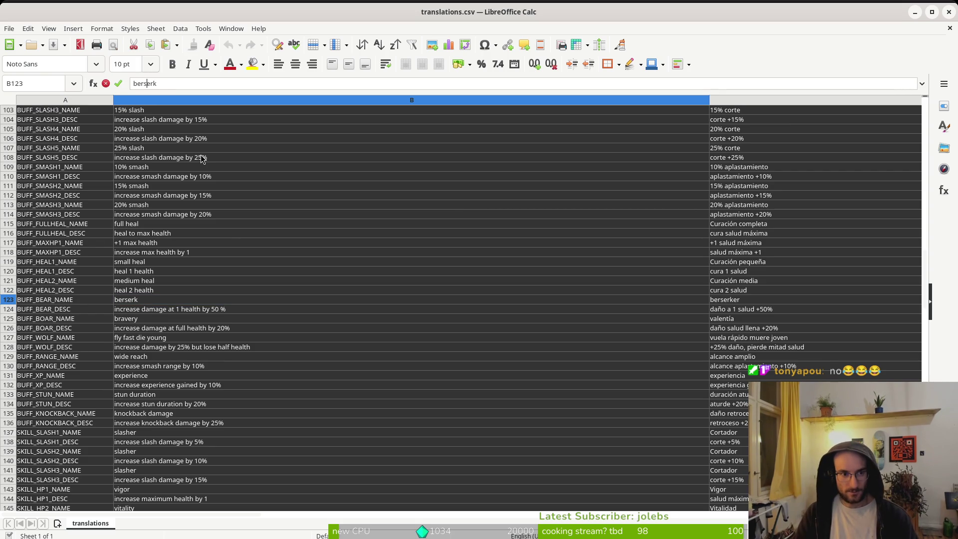
key("Return")
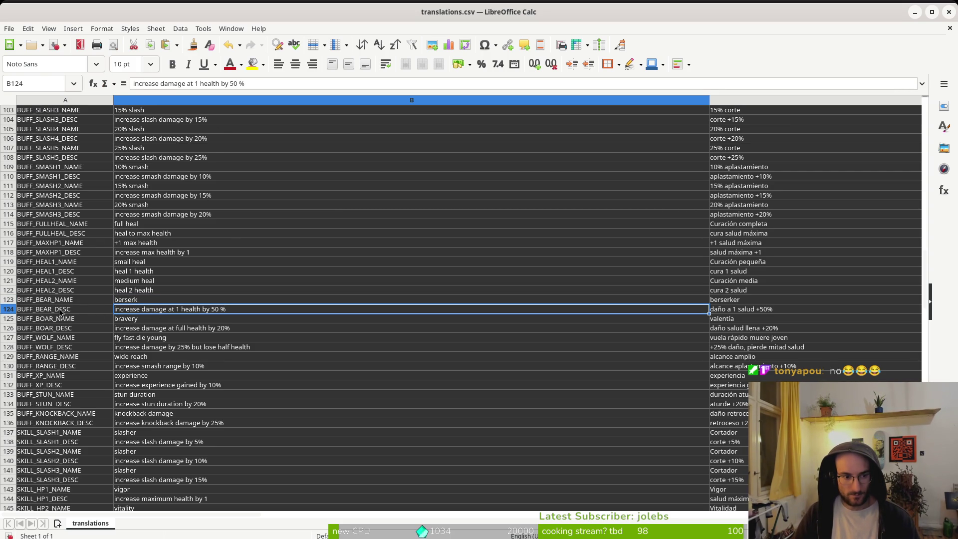
left_click(136, 301)
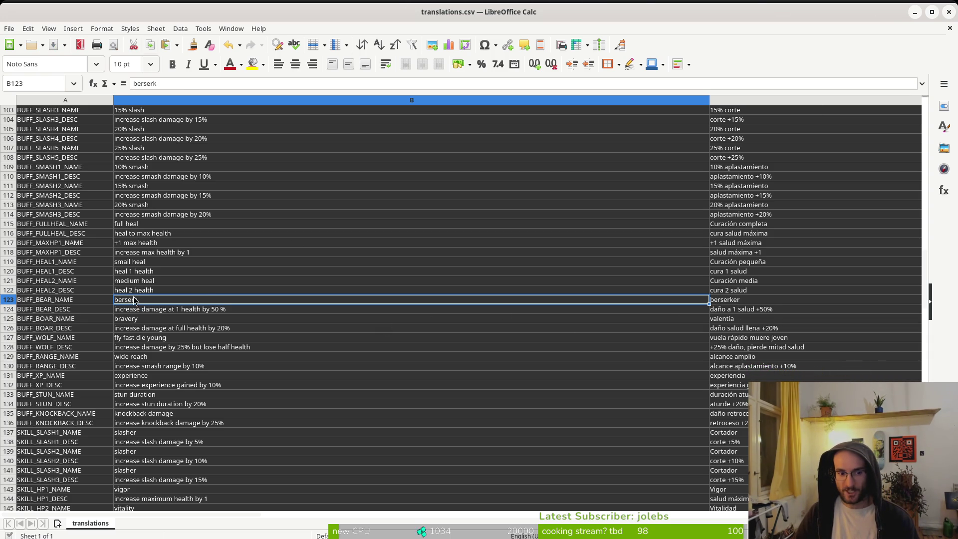
left_click(915, 12)
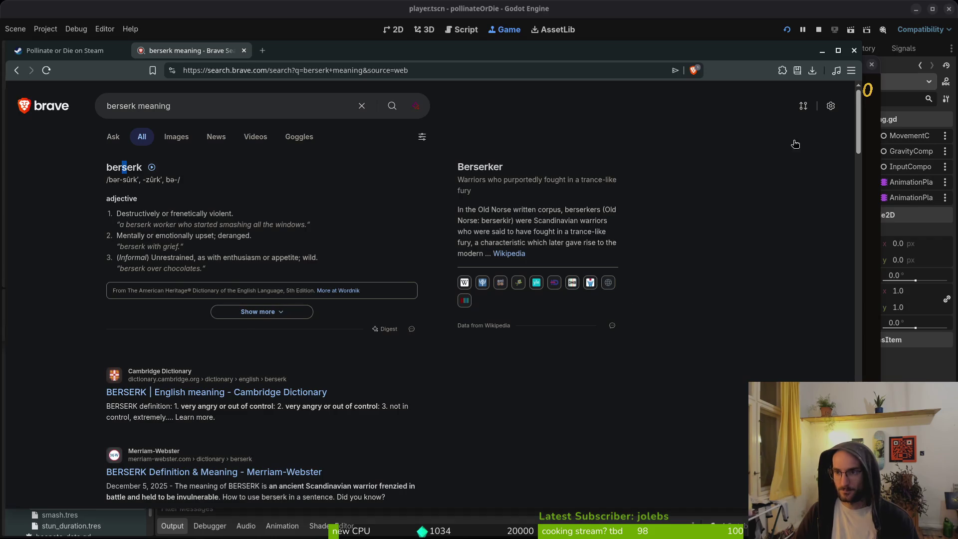
Step: Close the search tab to reveal the Pollinate or Die Steam page, then switch to Aseprite
key("ctrl+w")
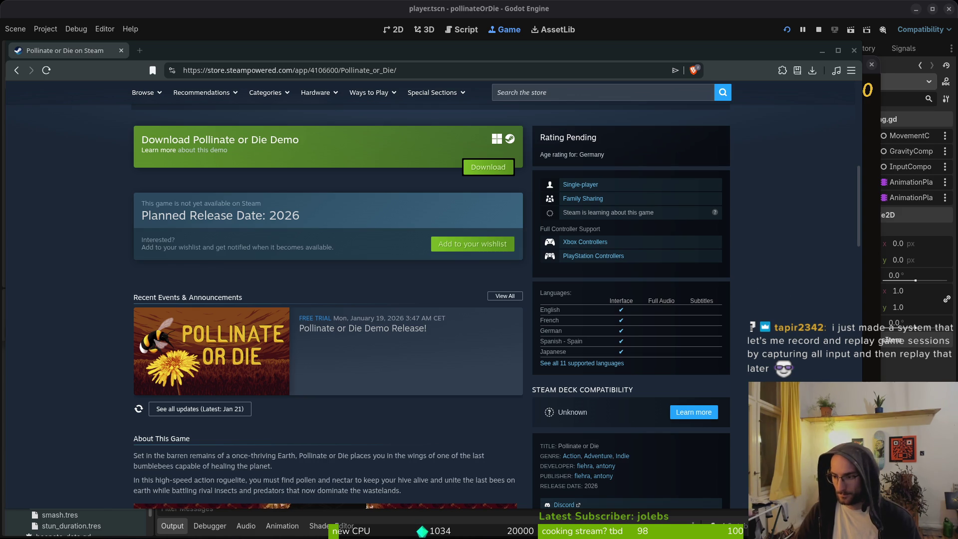
key("alt+Tab")
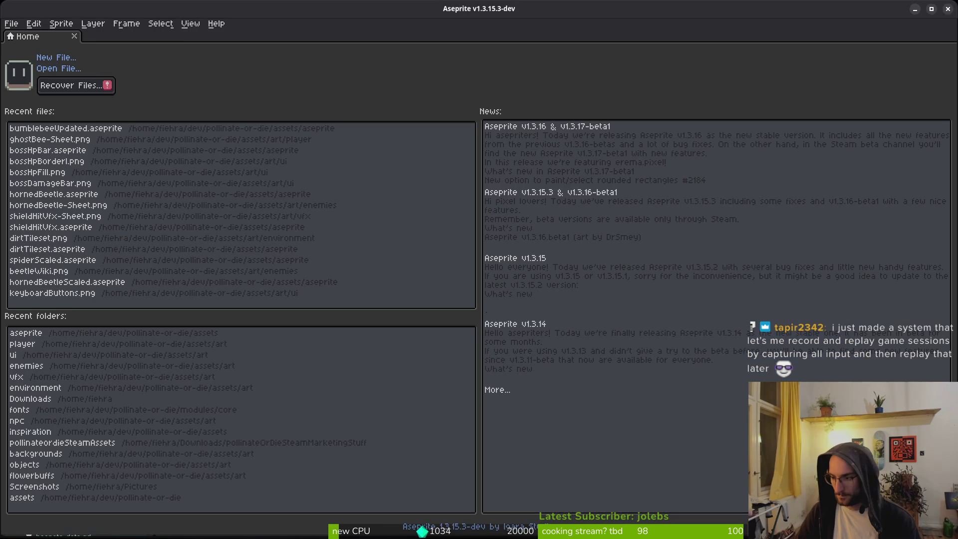
Step: Close Aseprite, then save player.gd and quit vim with :wq
left_click(949, 9)
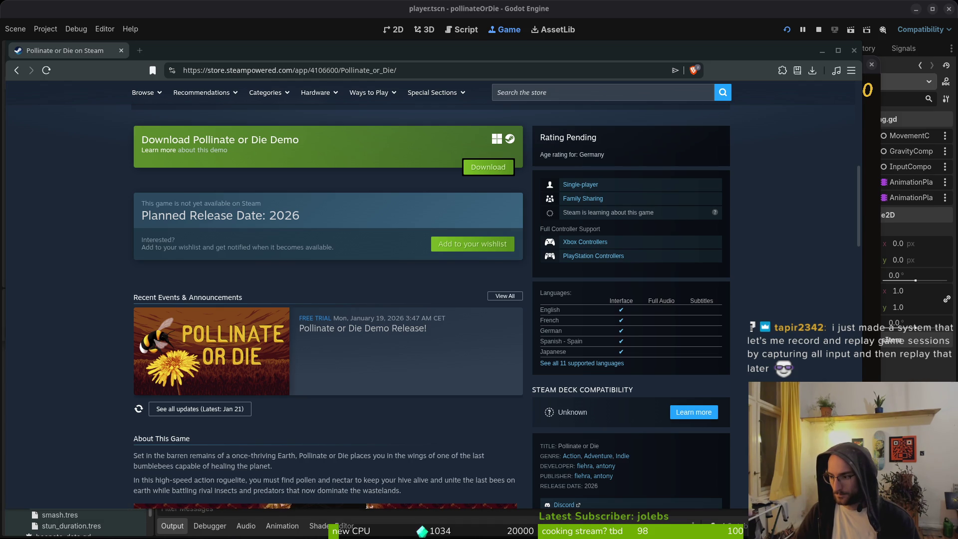
key("alt+Tab")
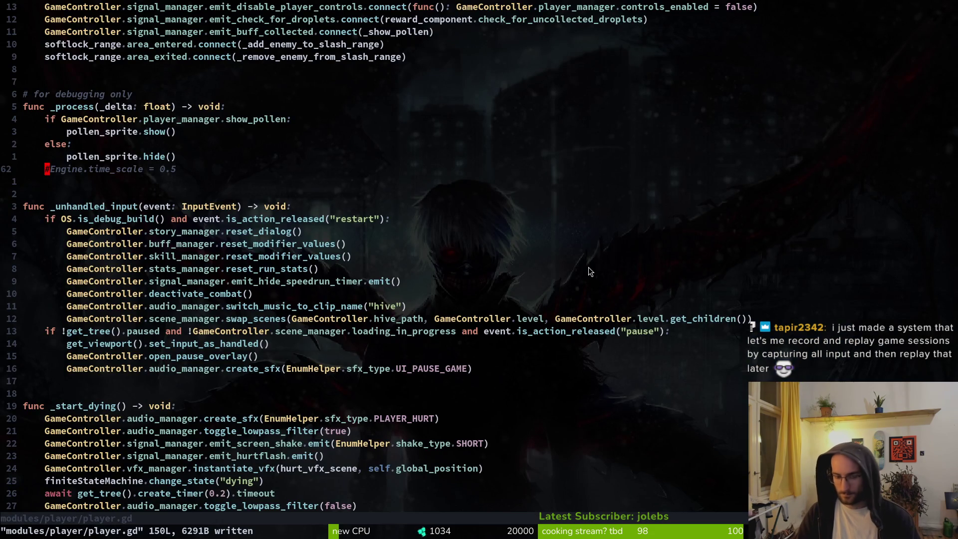
type(":wq")
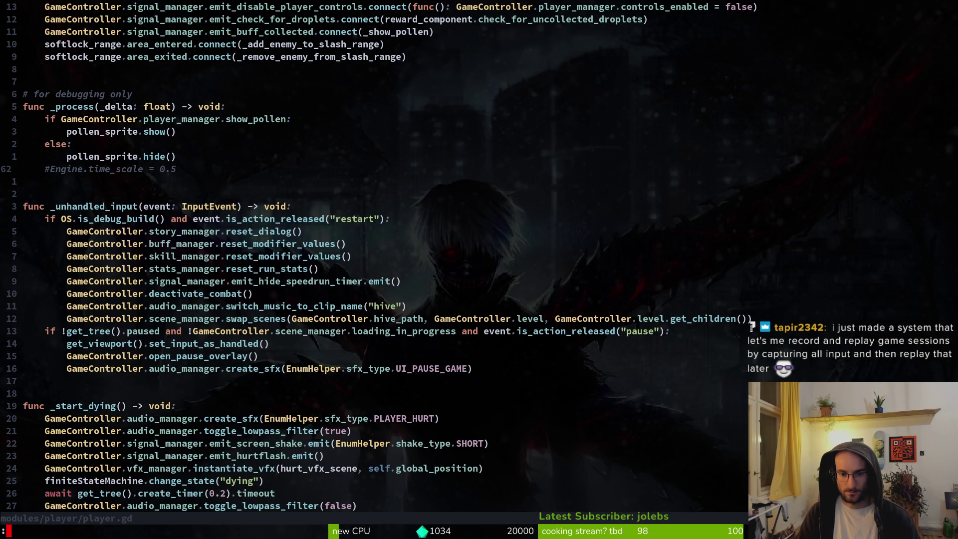
key("Return")
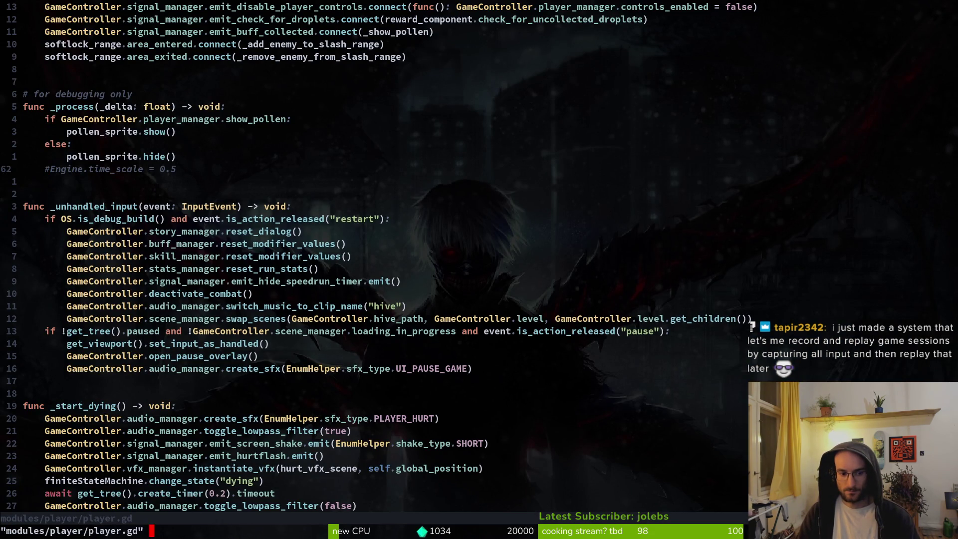
key("alt+Tab")
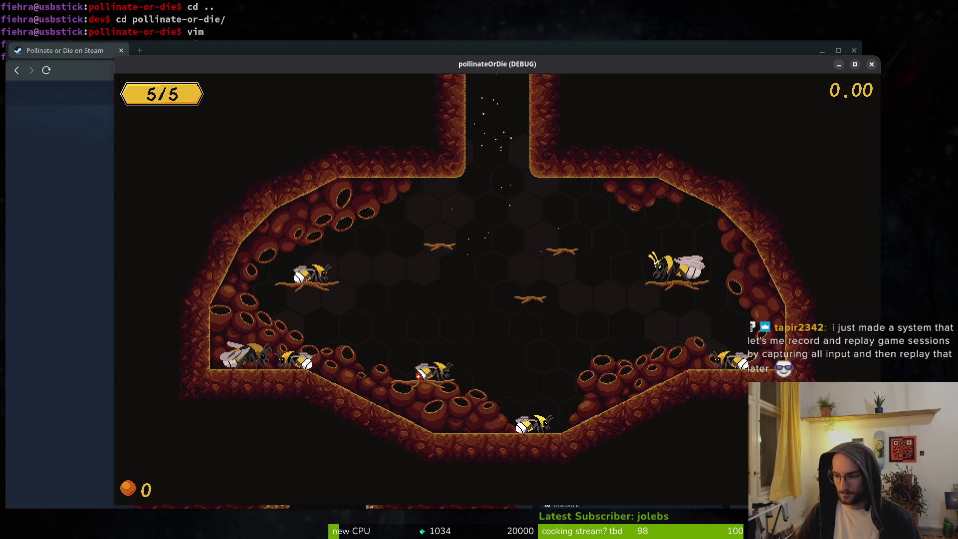
Step: From the pause menu's Отладка panel, enable and load the development level
key("Escape")
key("Down")
key("Return")
key("Down")
key("Down")
key("Down")
key("Return")
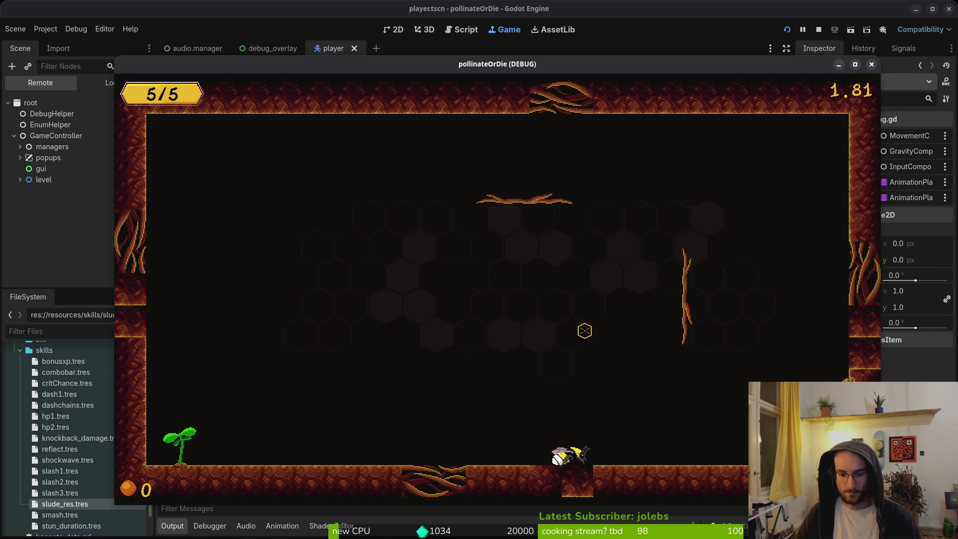
Step: Walk the bee left, fly it up, dash right, then pause and leave the game
key("Left")
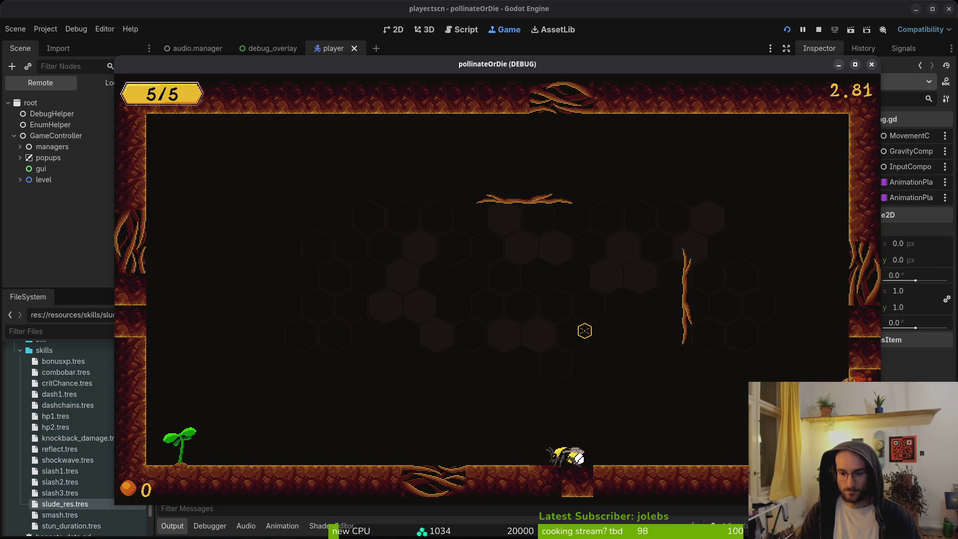
key("space")
key("Right")
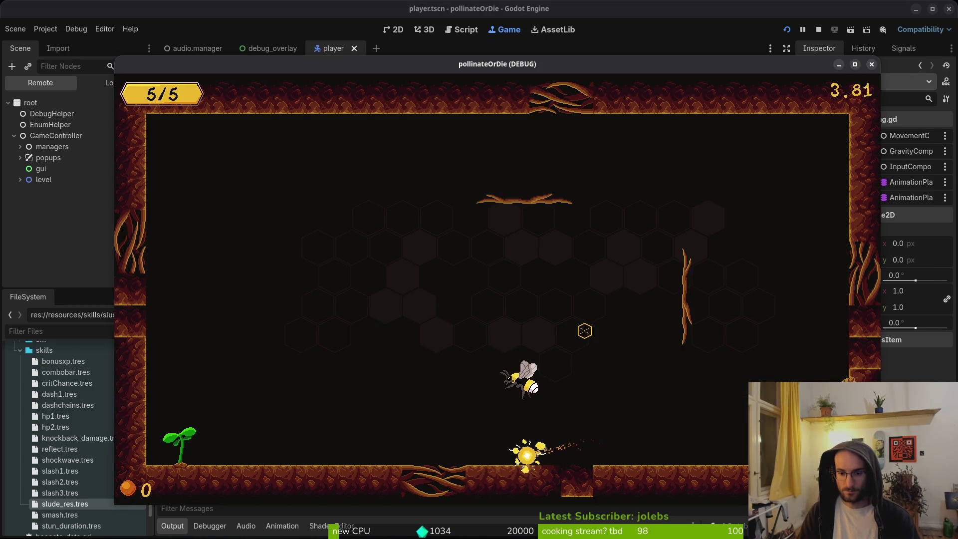
key("Right")
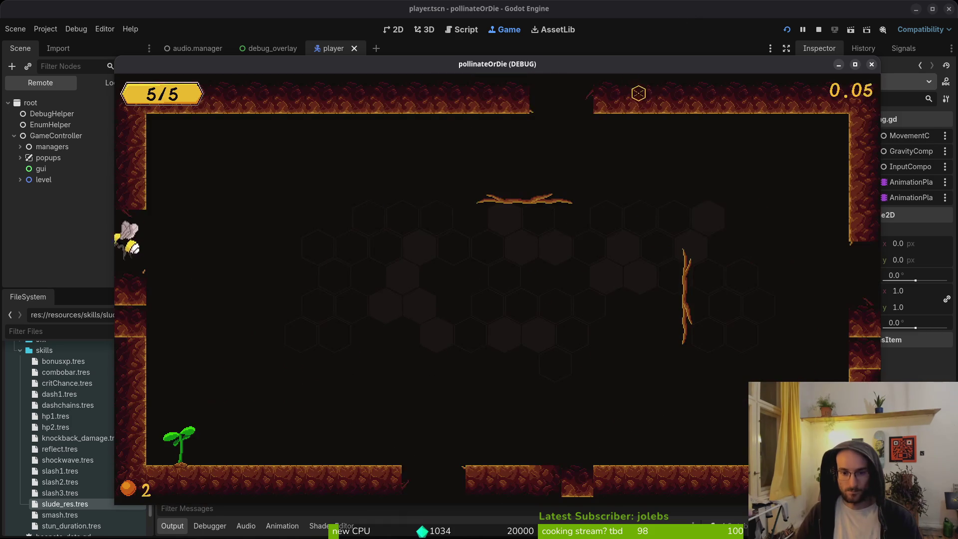
left_click_drag(583, 64, 651, 10)
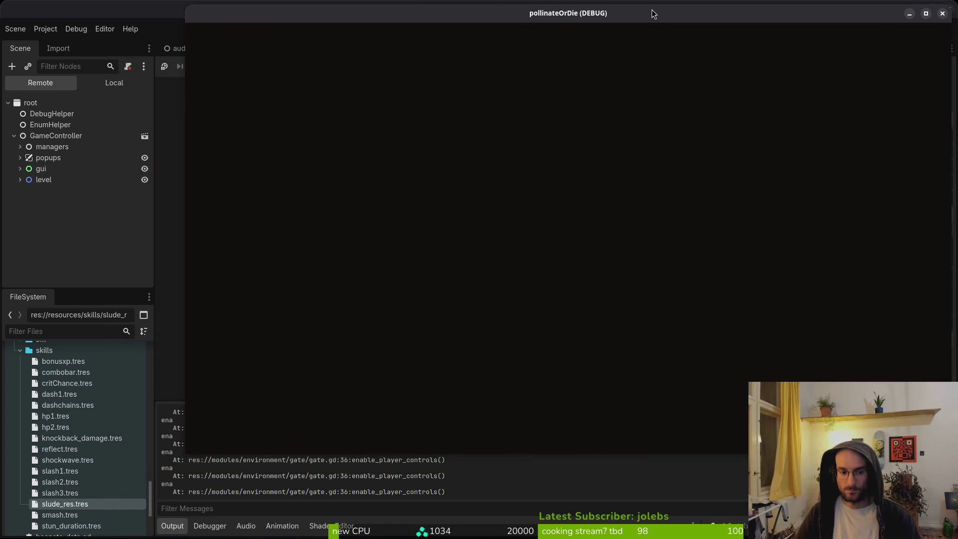
key("Escape")
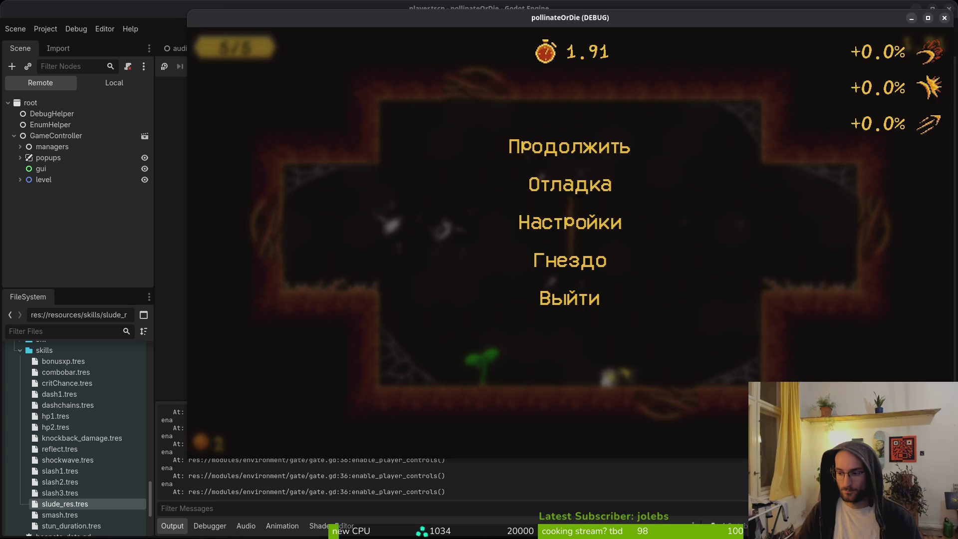
key("alt+Tab")
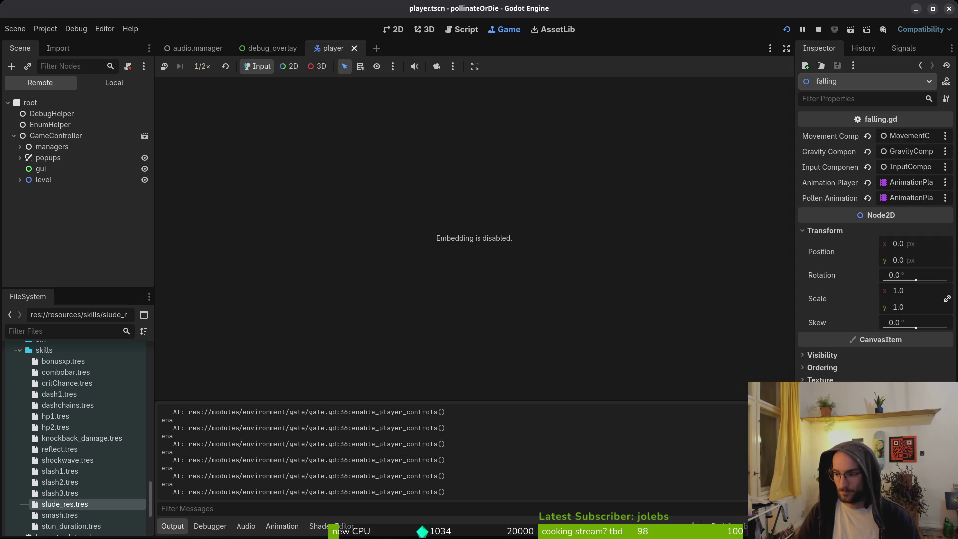
key("alt+Tab")
Step: Launch vim in the project and open player.manager.gd through the file finder
type("vim")
key("Return")
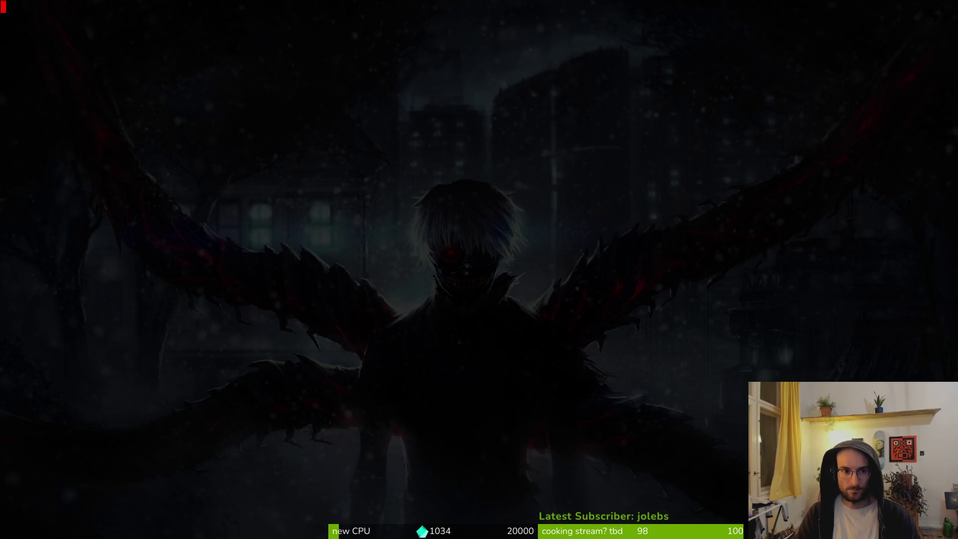
type("plp")
key("BackSpace")
type("mana")
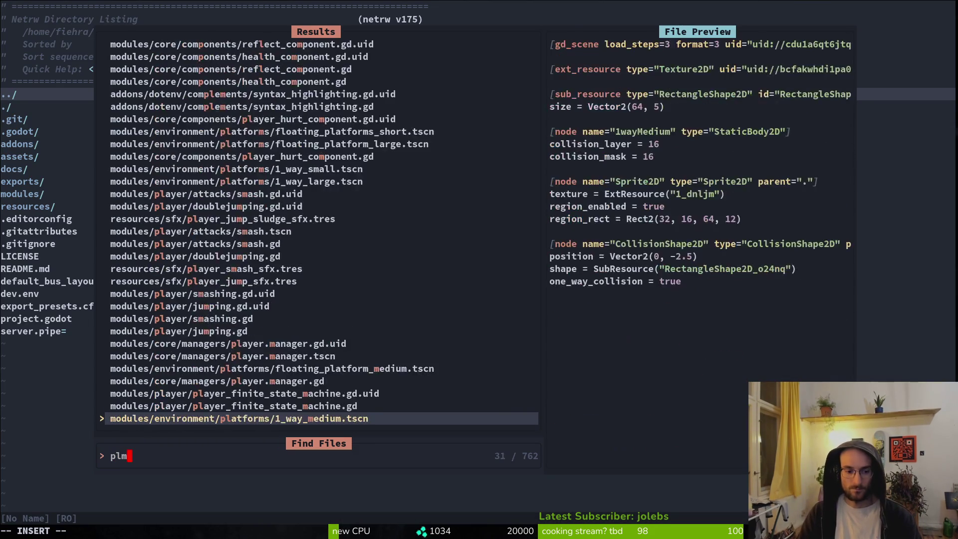
key("Return")
Step: Change the controls_enabled default from true to false and save player.manager.gd
key("j")
key("j")
key("j")
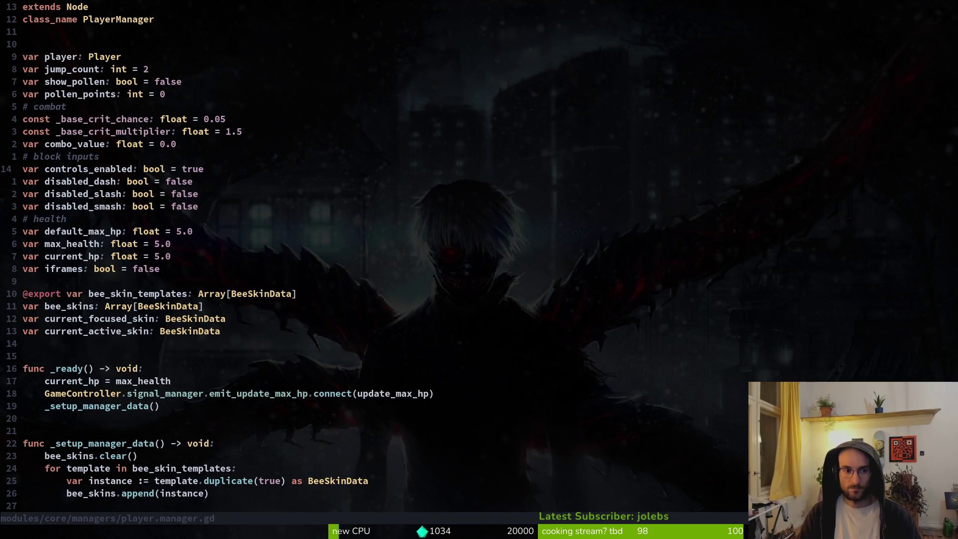
type("ciwfalse")
key("Escape")
type(":w")
key("Return")
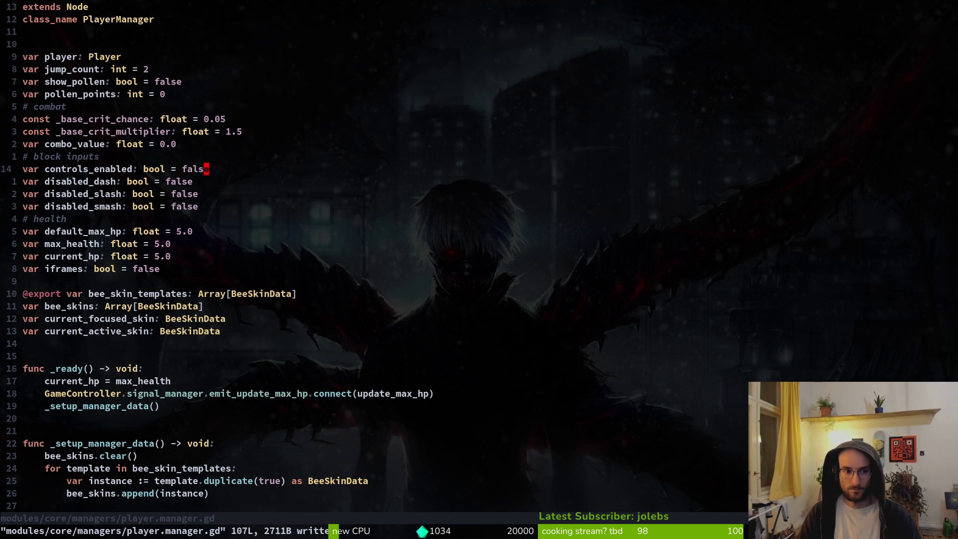
key("space")
key("f")
key("f")
key("Escape")
key("Escape")
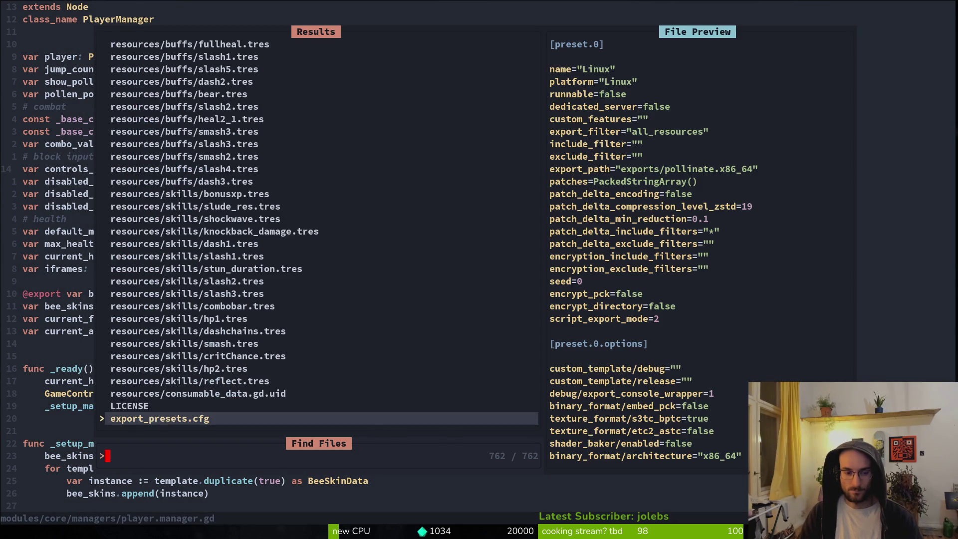
Step: Grep the whole project for the word controls_enabled
key("B")
key("B")
key("v")
key("e")
key("space")
key("f")
key("w")
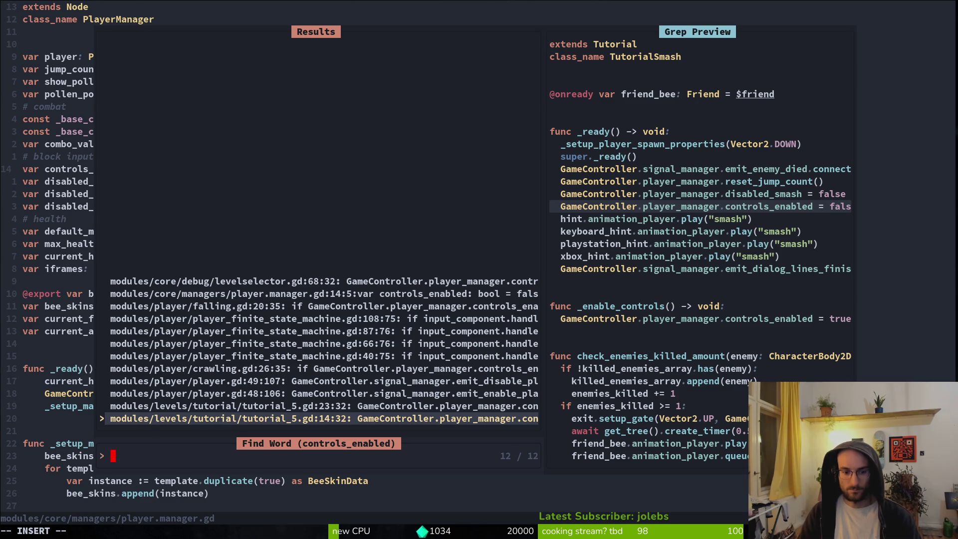
Step: Preview the tutorial_5.gd and player.gd matches, then open player.gd at the signal connection line
left_click(324, 406)
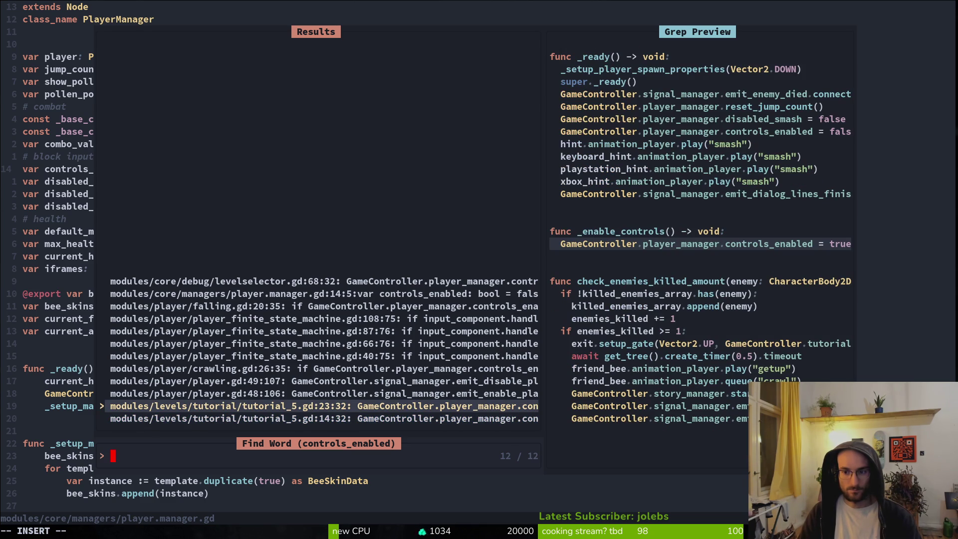
left_click(324, 393)
key("Return")
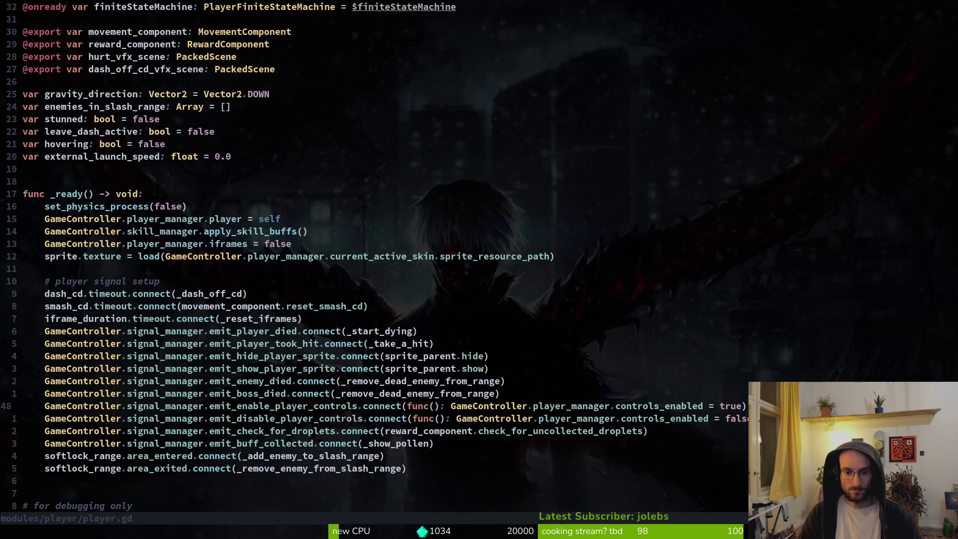
key("V")
key("Escape")
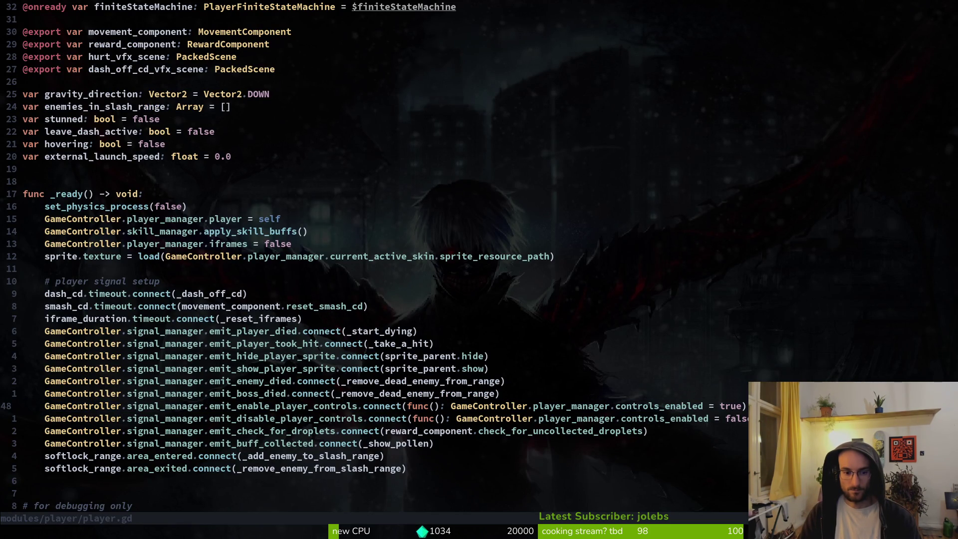
Step: Grep the project for emit_enable_player_controls and open gate.gd at the emit call
key("b")
key("b")
key("b")
key("v")
key("e")
key("y")
key("space")
key("p")
key("s")
key("ctrl+r")
key("0")
key("Return")
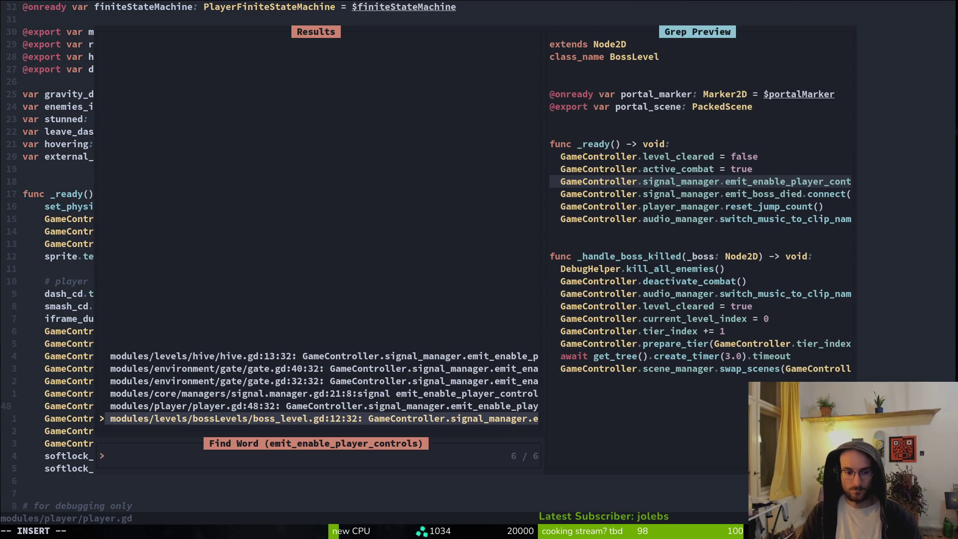
key("Up")
key("Up")
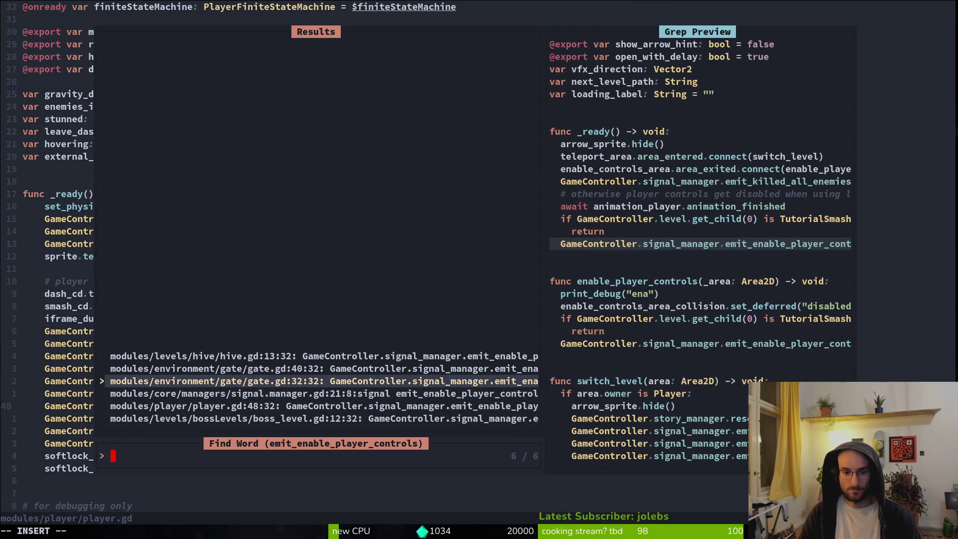
key("Return")
Step: Replace the first emit with 'GameController.player_manager.controls_enabled = true' and save gate.gd
type("OGameController.player_manager.con")
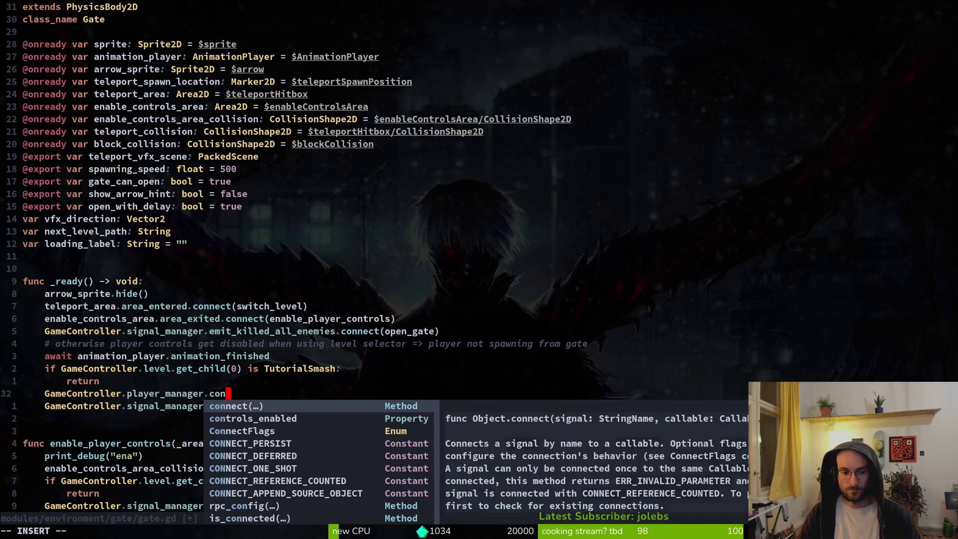
key("Tab")
type("= true")
key("Escape")
key("j")
key("shift+v")
key("Escape")
key("d")
key("d")
type(":w")
key("Return")
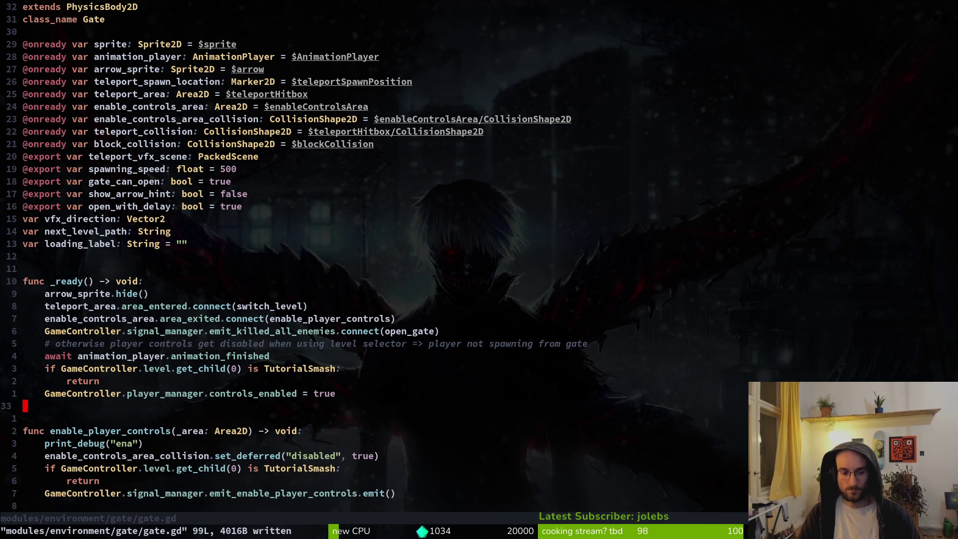
Step: Paste the controls_enabled assignment over the emit in enable_player_controls and save gate.gd
key("k")
key("shift+v")
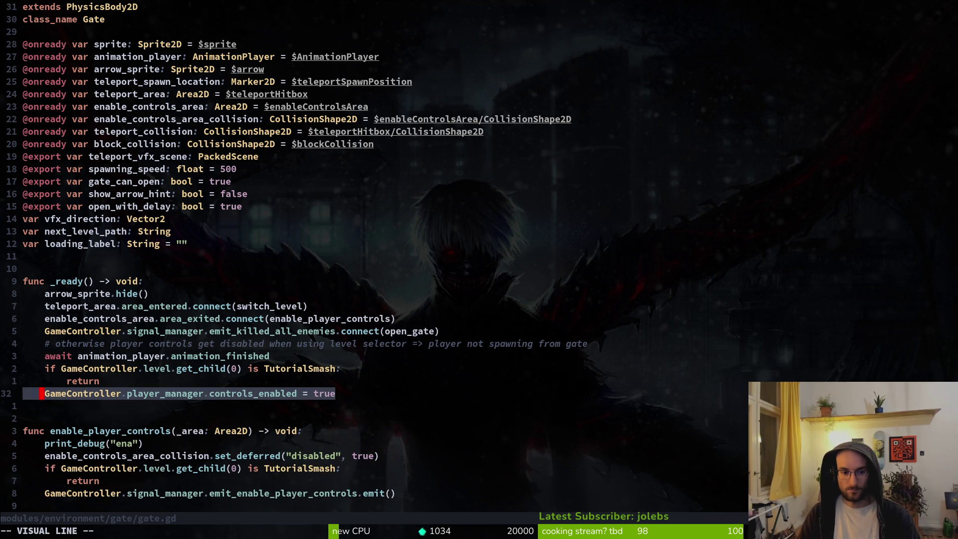
key("Escape")
type(":w")
key("Return")
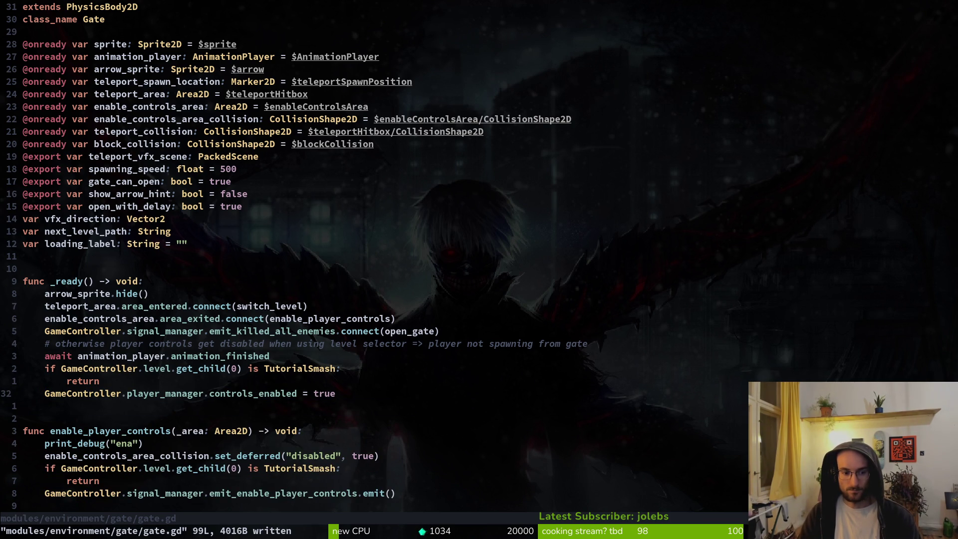
key("y")
key("y")
key("j")
key("j")
key("j")
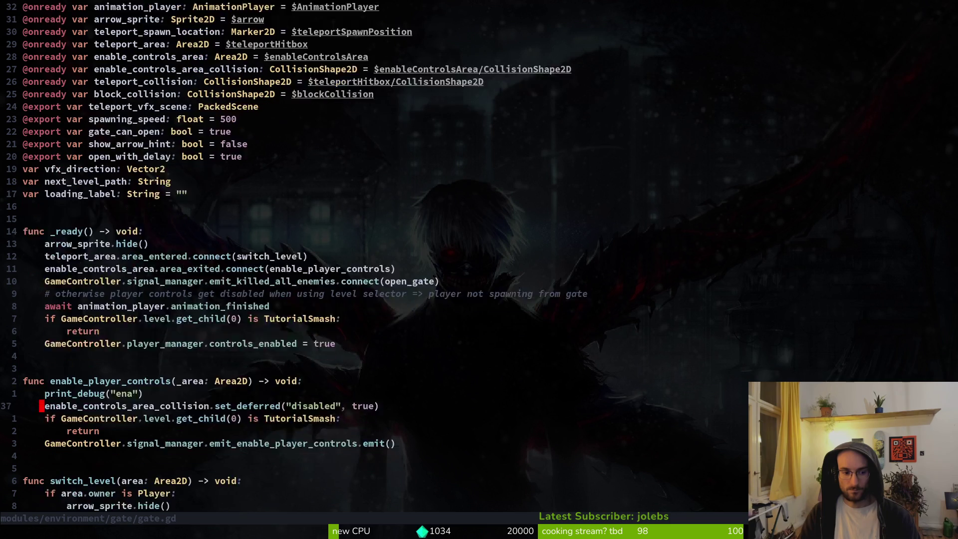
key("shift+p")
key("j")
key("d")
key("d")
type(":w")
key("Return")
Step: Search the project again for remaining emit_enable_player_controls calls
key("alt+Tab")
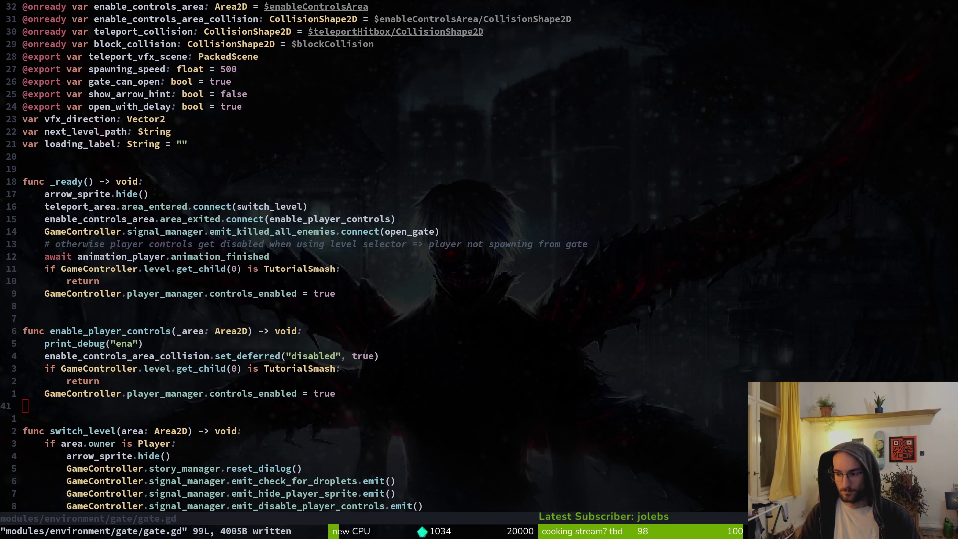
key("alt+Tab")
key("space")
key("f")
key("w")
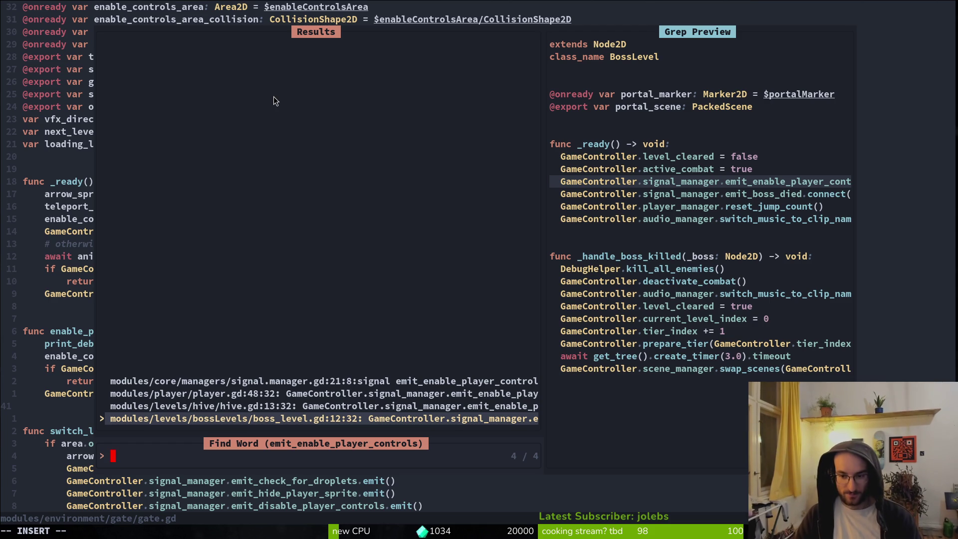
Step: In boss_level.gd, paste the controls_enabled = true line, delete the signal emit, and save
key("Return")
key("super+v")
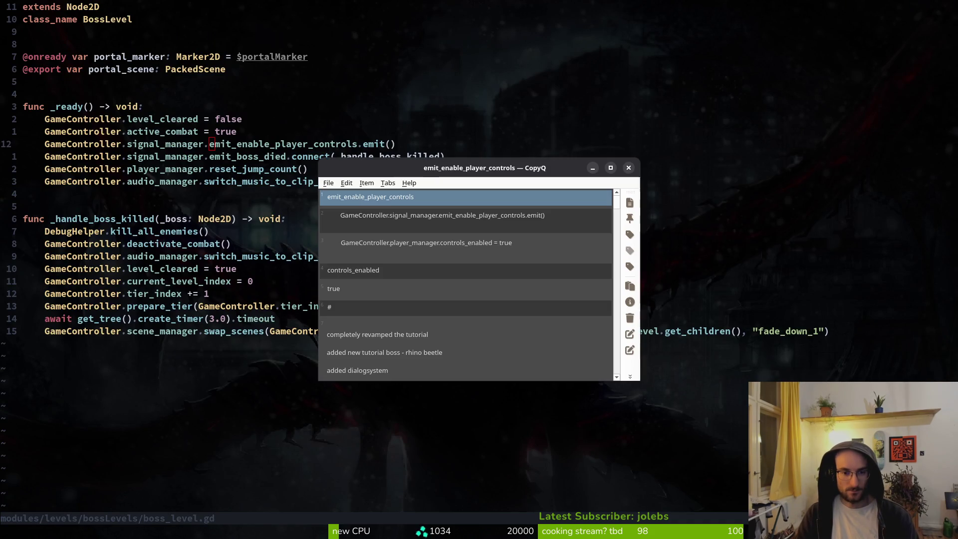
key("Down")
key("Down")
key("Return")
key("p")
key("k")
key("d")
key("d")
type(":w")
key("Return")
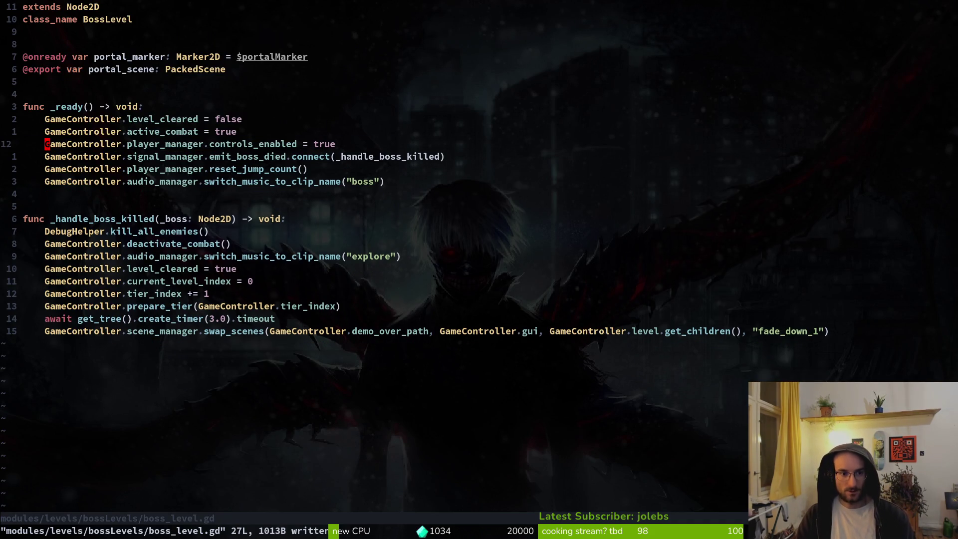
Step: Grep emit_enable_player_controls from clipboard history and open player.gd at its signal connection
key("super+v")
key("Up")
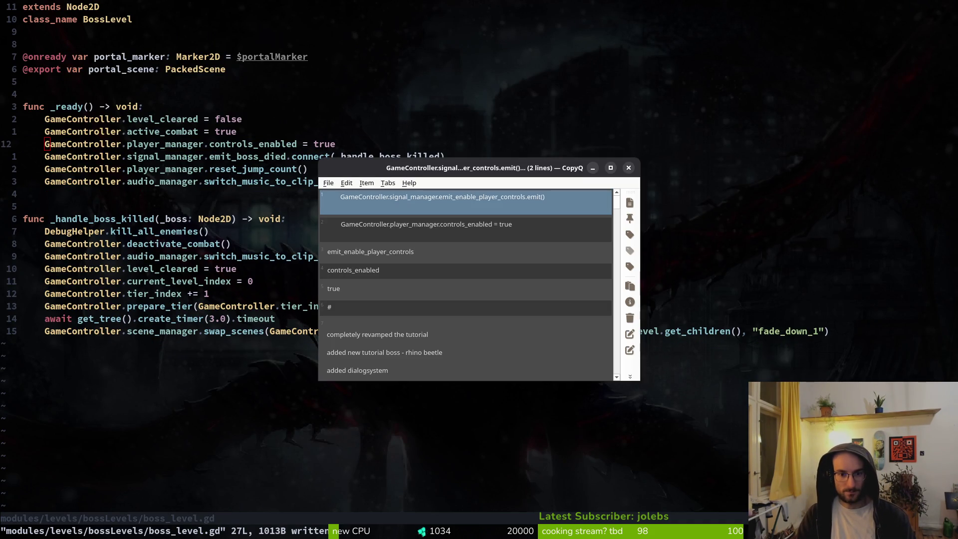
key("Down")
key("Escape")
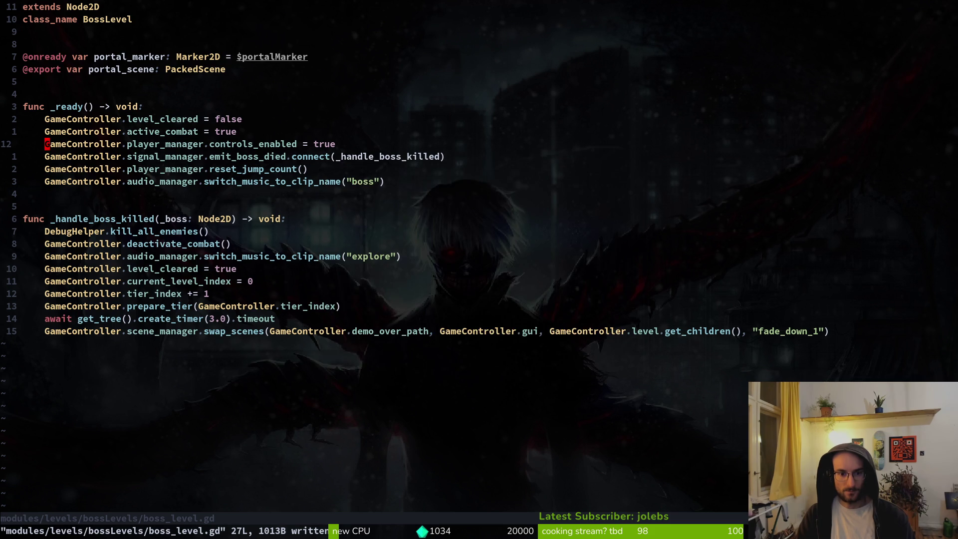
key("space")
key("f")
key("g")
key("ctrl+shift+v")
key("Return")
key("Up")
key("Return")
key("space")
Step: Search the project for the signal name and open hive.gd at its emit line
key("f")
key("w")
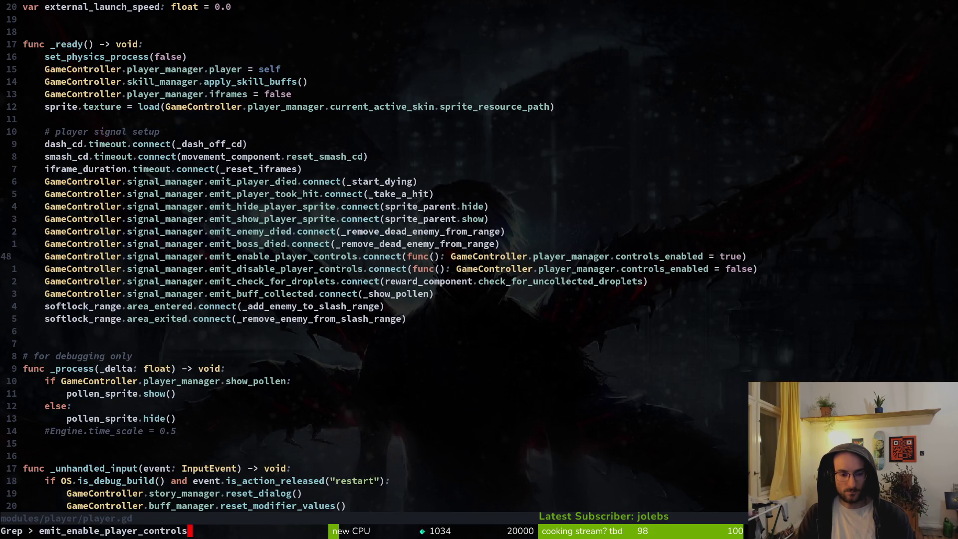
key("Return")
key("Up")
key("Up")
key("Return")
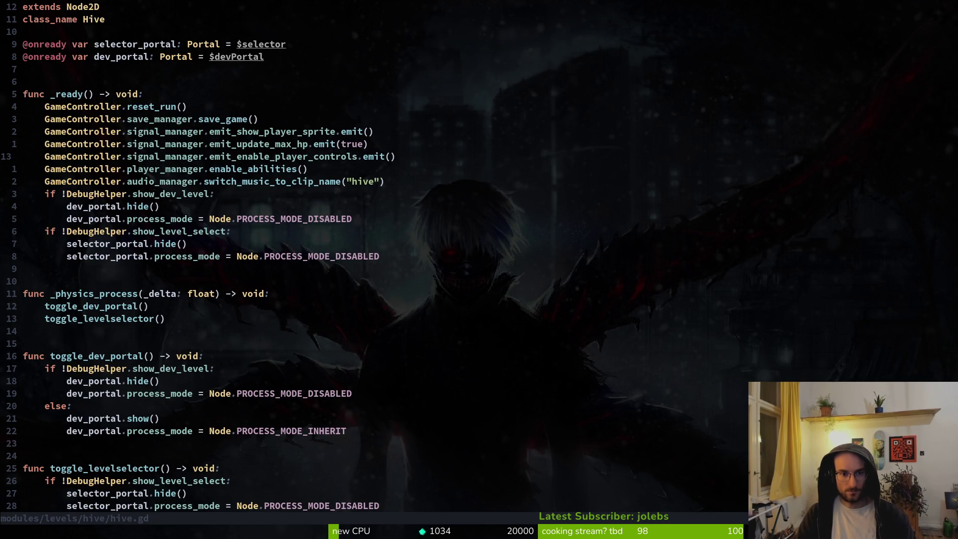
Step: Replace hive.gd's signal emit with the controls_enabled = true line and save
key("d")
key("d")
key("ctrl+d")
key("super+v")
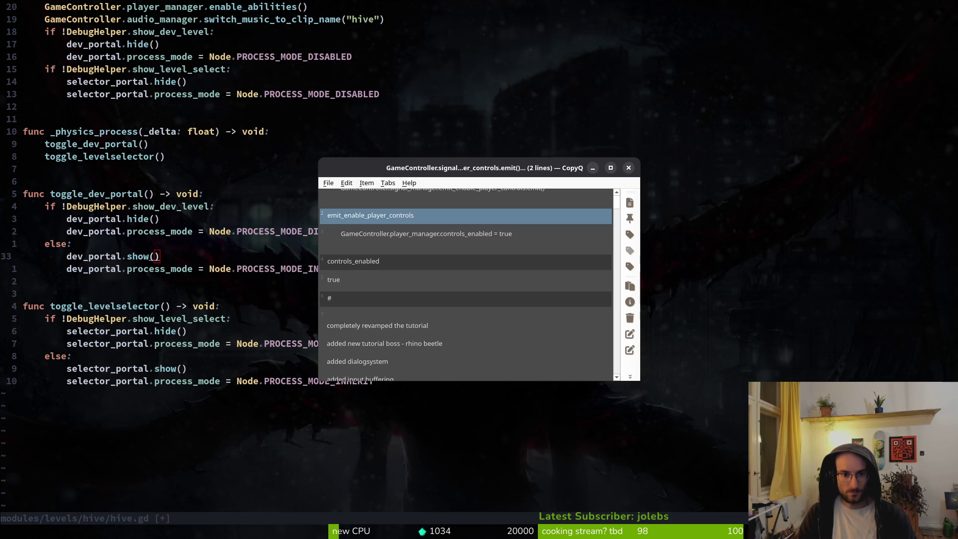
key("Down")
key("Return")
key("ctrl+o")
key("k")
key("k")
key("k")
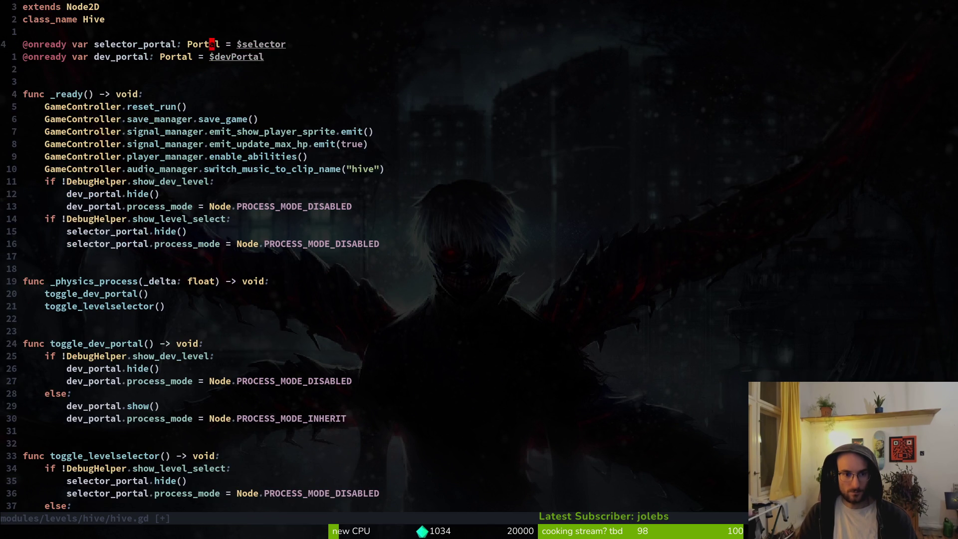
key("j")
key("j")
key("j")
type("p")
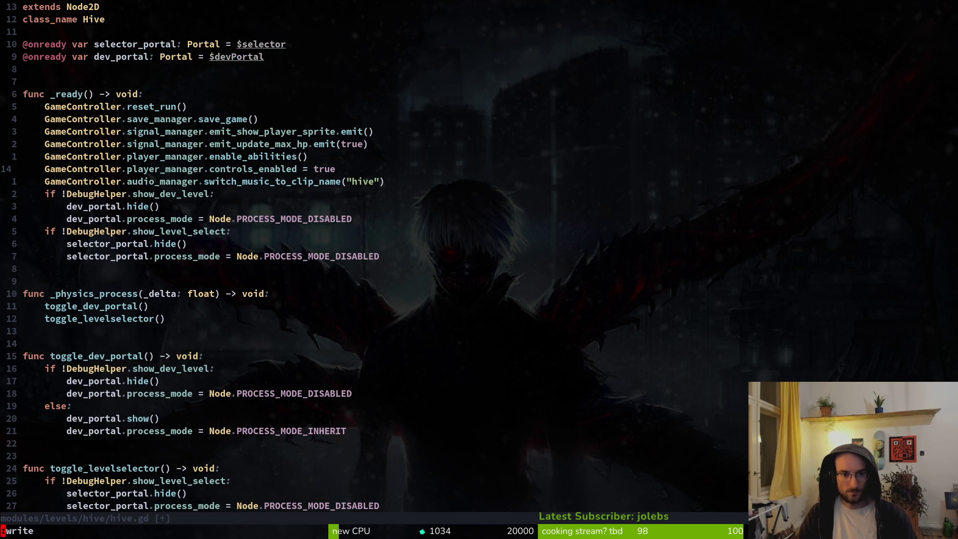
type(":w")
key("Return")
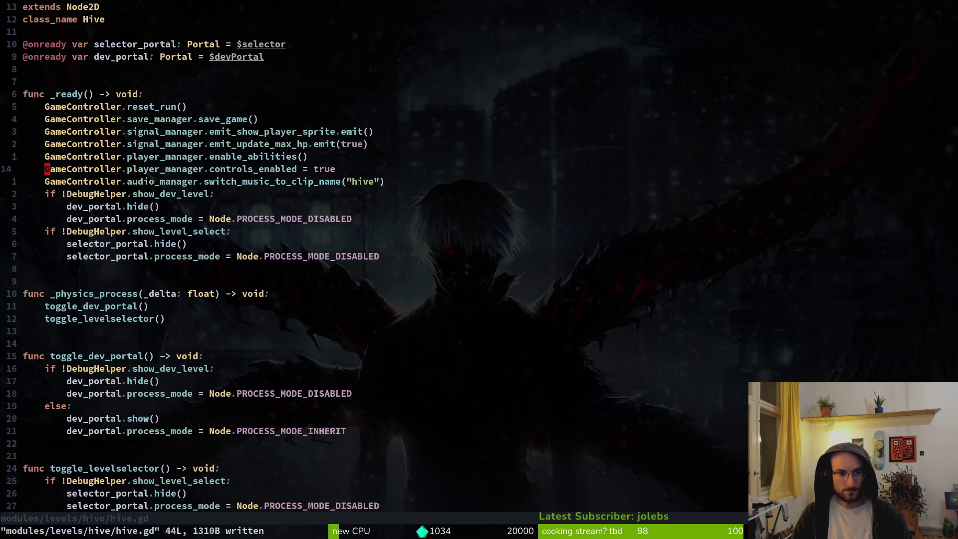
Step: Copy the new controls_enabled line and try a project search, undoing a stray 'l'
key("shift+v")
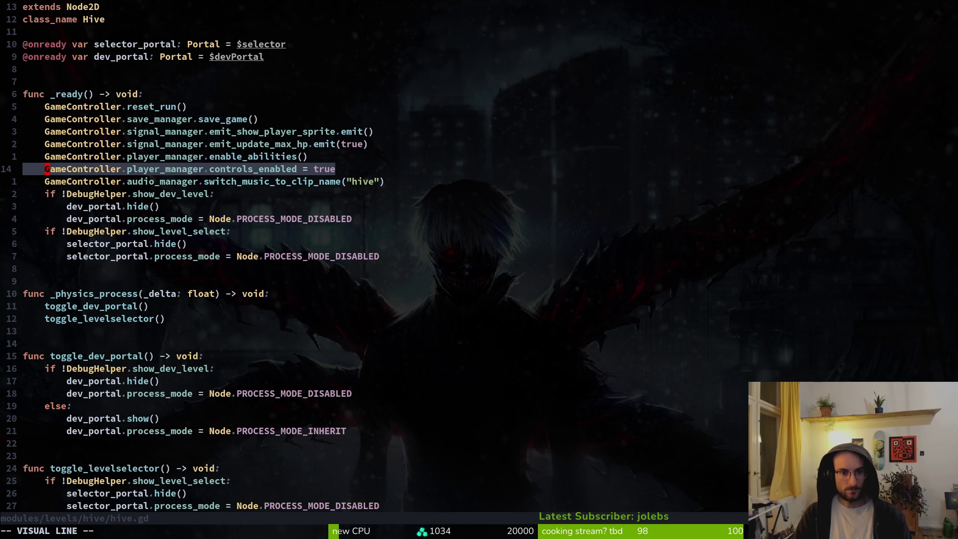
key("Escape")
key("shift+v")
key("space")
key("s")
key("g")
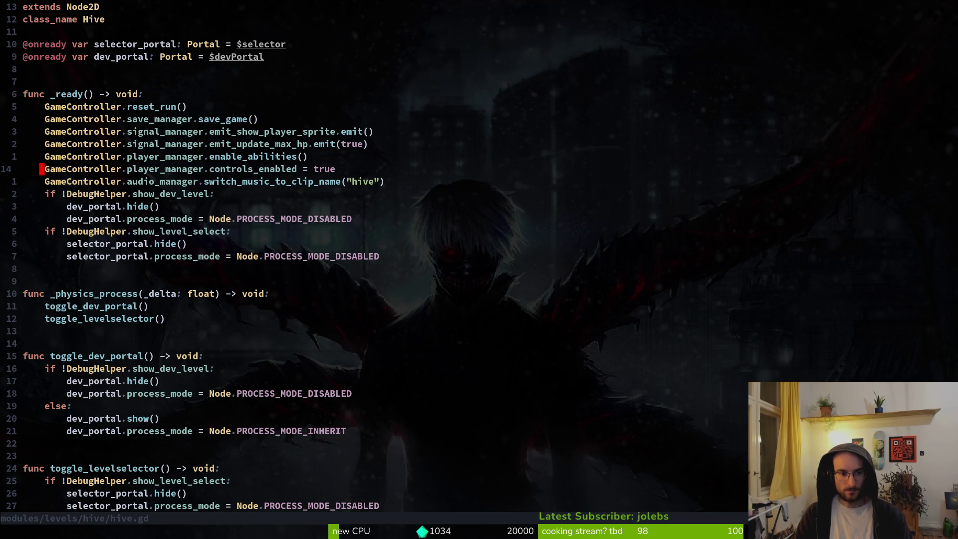
key("Return")
key("Return")
type("l")
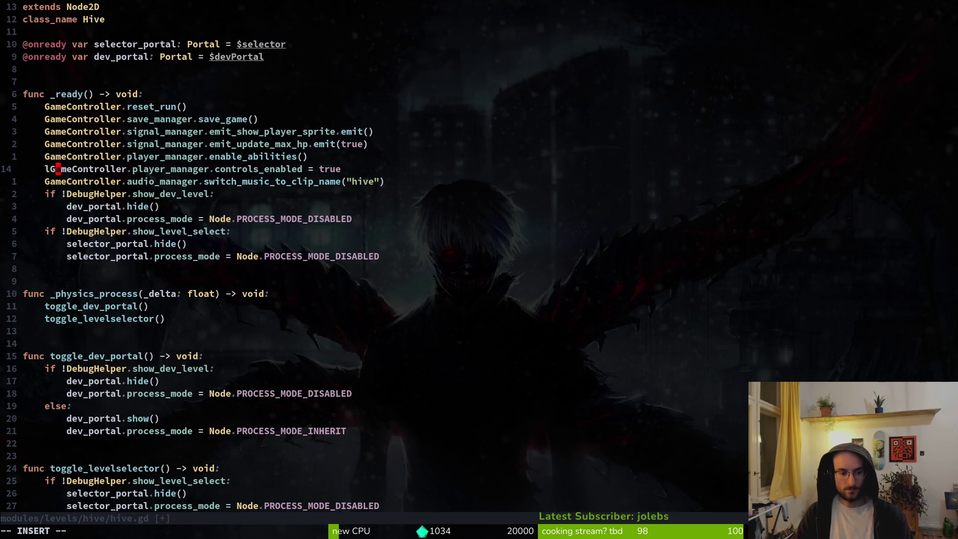
key("Escape")
key("u")
Step: Grep the project for 'controls_enabled = true', listing six matches including hive.gd and boss_level.gd
key("space")
key("s")
key("g")
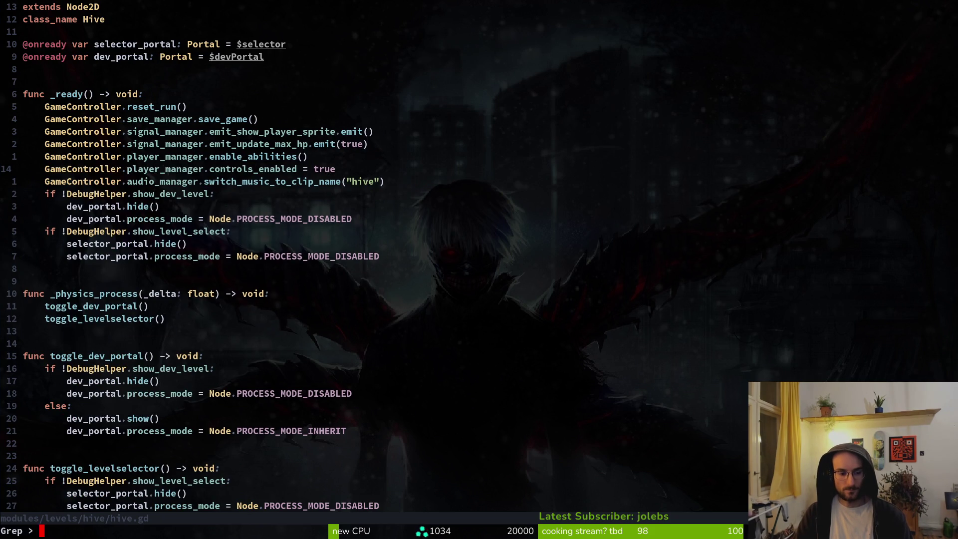
key("Return")
key("Escape")
key("v")
key("$")
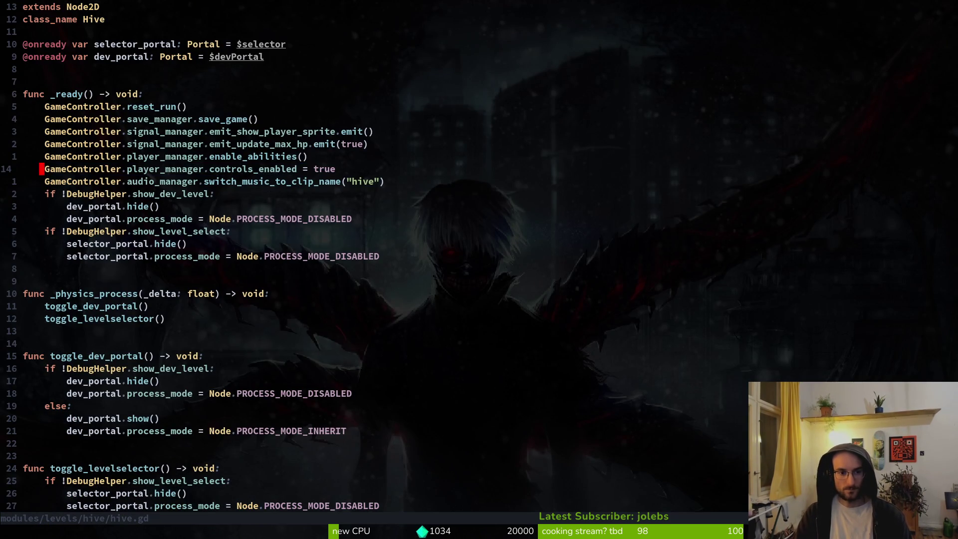
key("space")
key("s")
key("w")
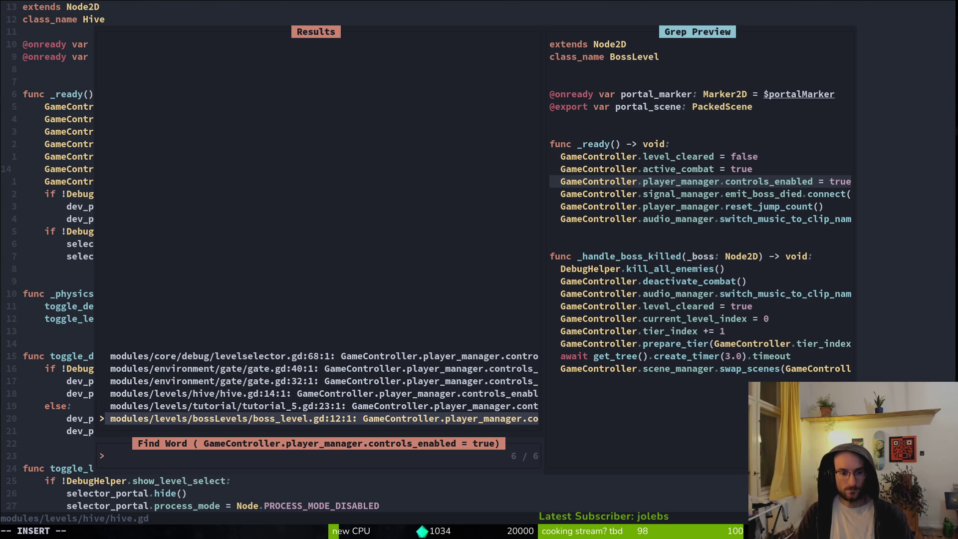
Step: Compare the gate.gd line 32 and 40 matches, then open gate.gd at line 40
key("Up")
key("Up")
key("Up")
key("Down")
key("Up")
key("Down")
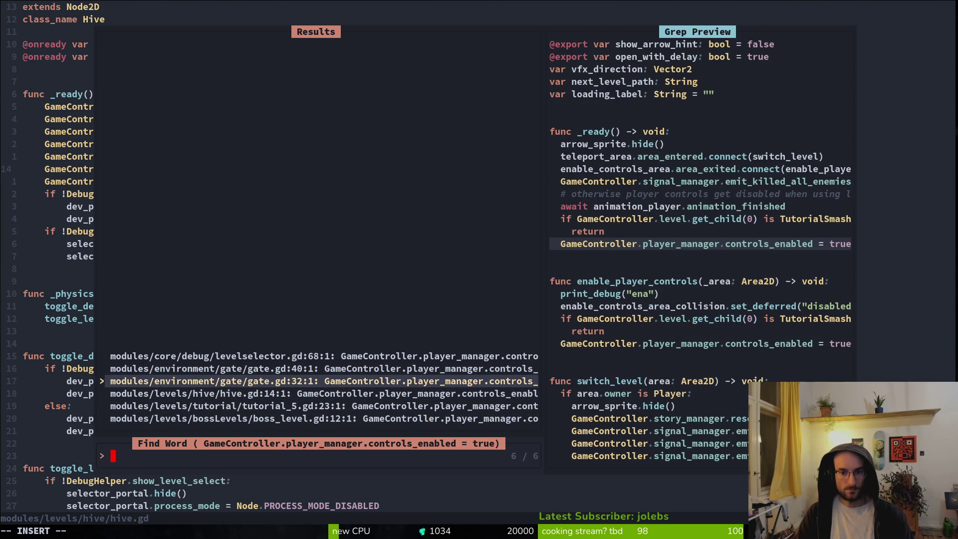
key("Up")
key("Return")
Step: Delete print_debug("ena") from enable_player_controls, save gate.gd, and launch the game to test
key("k")
key("k")
key("k")
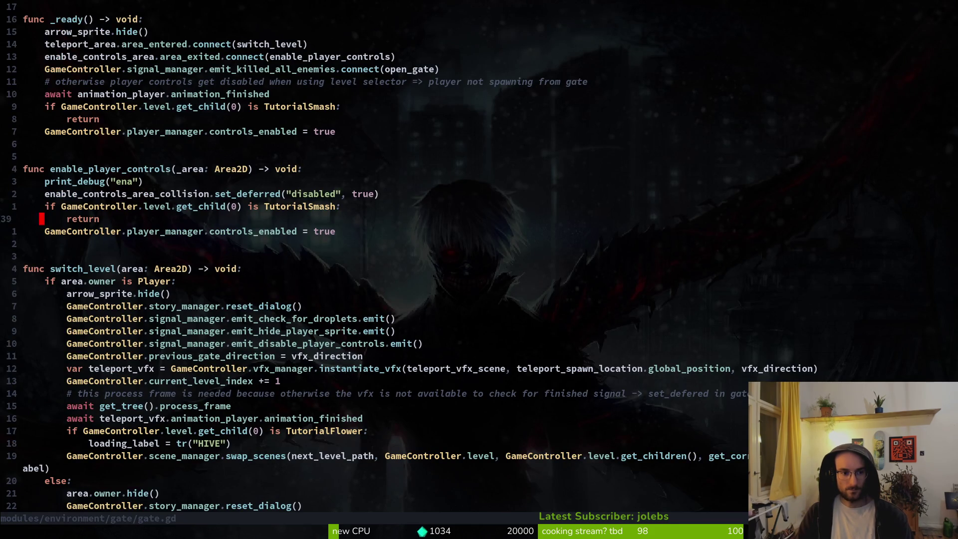
key("w")
key("j")
key("d")
key("d")
type(":w")
key("Return")
key("k")
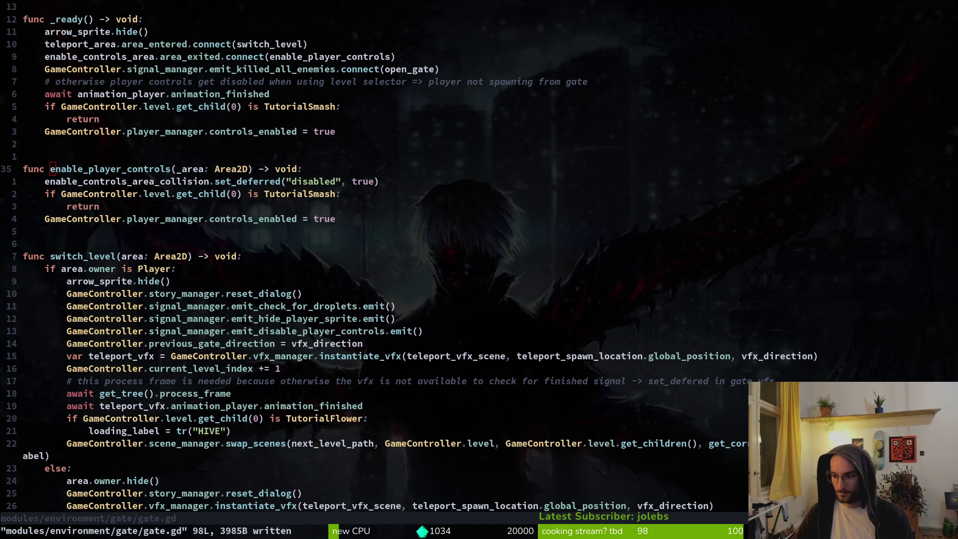
key("alt+Tab")
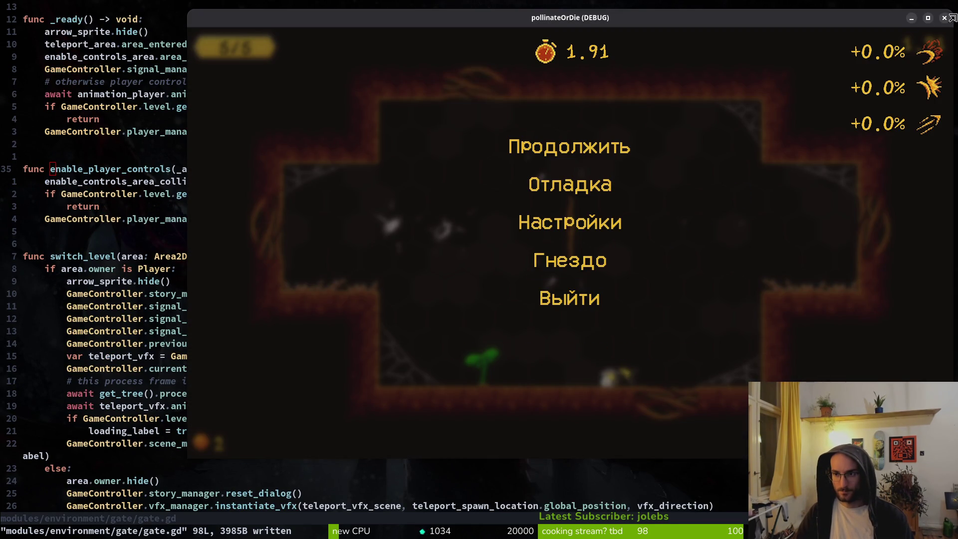
Step: Close the running game and go to the controls_enabled line in _ready in Neovim
left_click(945, 18)
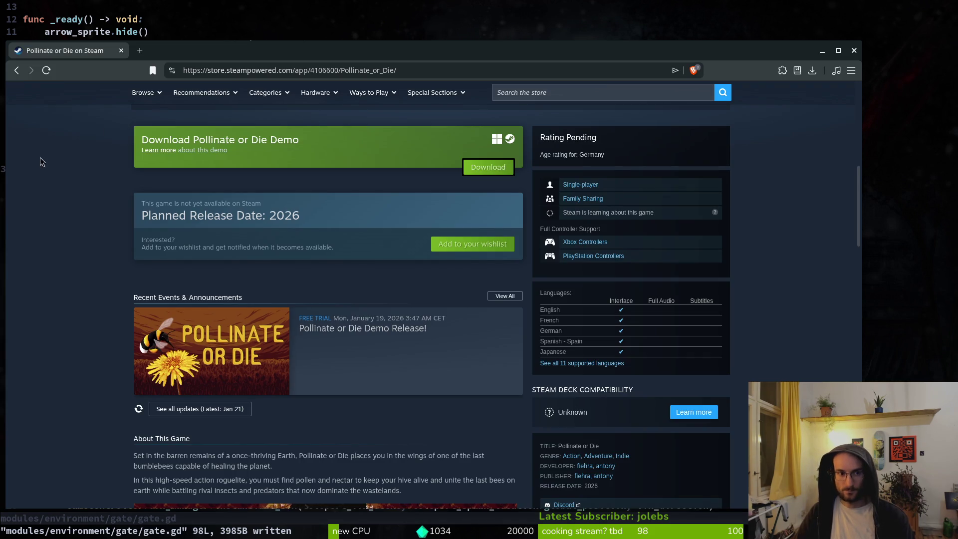
key("alt+Tab")
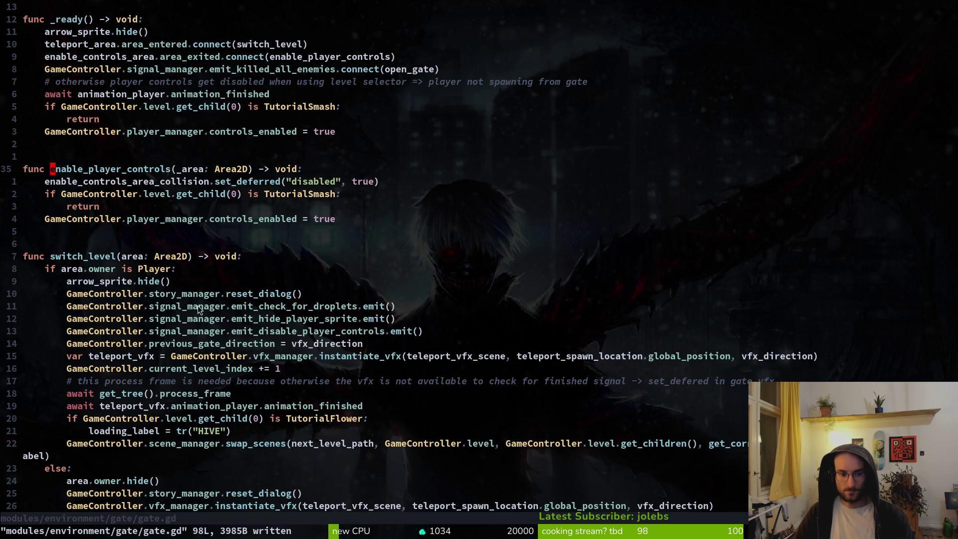
scroll(141, 288, "down", 4)
scroll(142, 267, "up", 10)
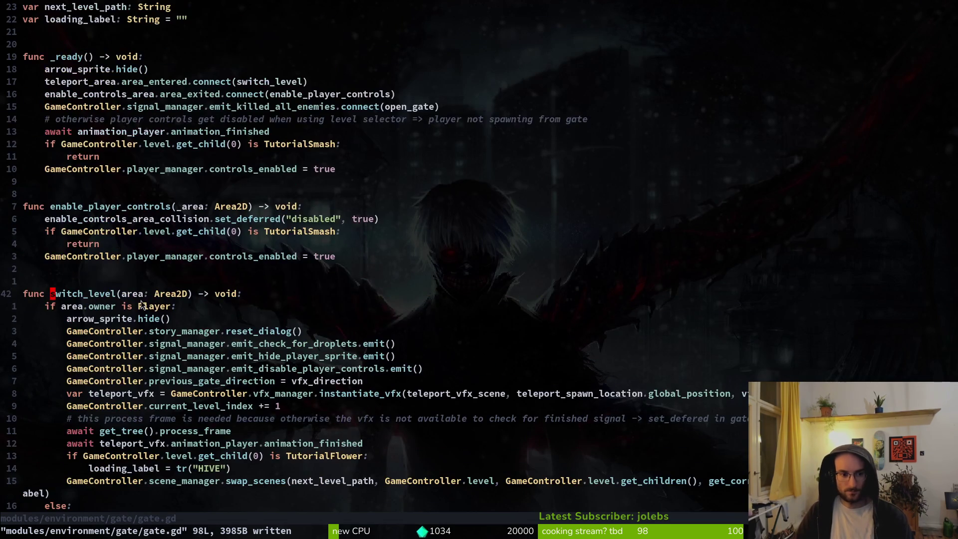
scroll(159, 312, "down", 6)
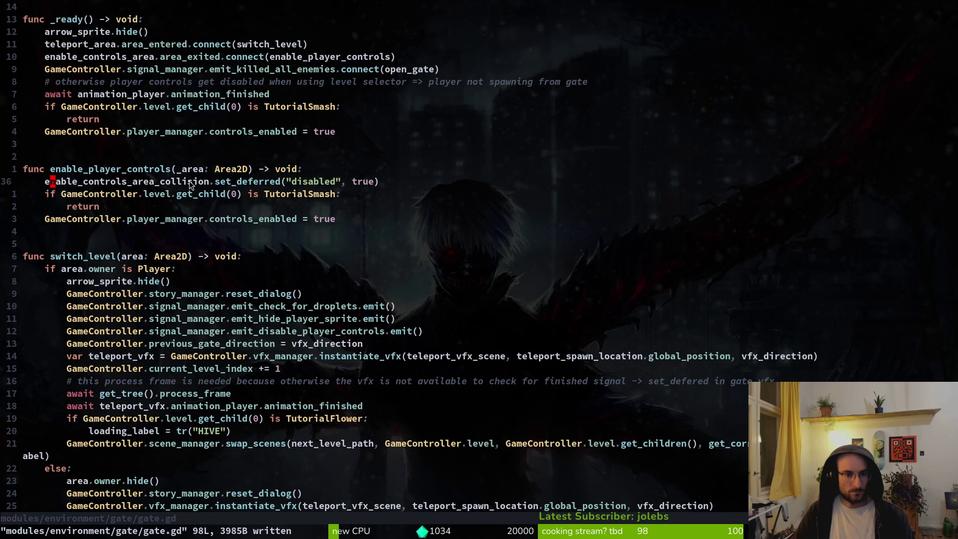
left_click(113, 132)
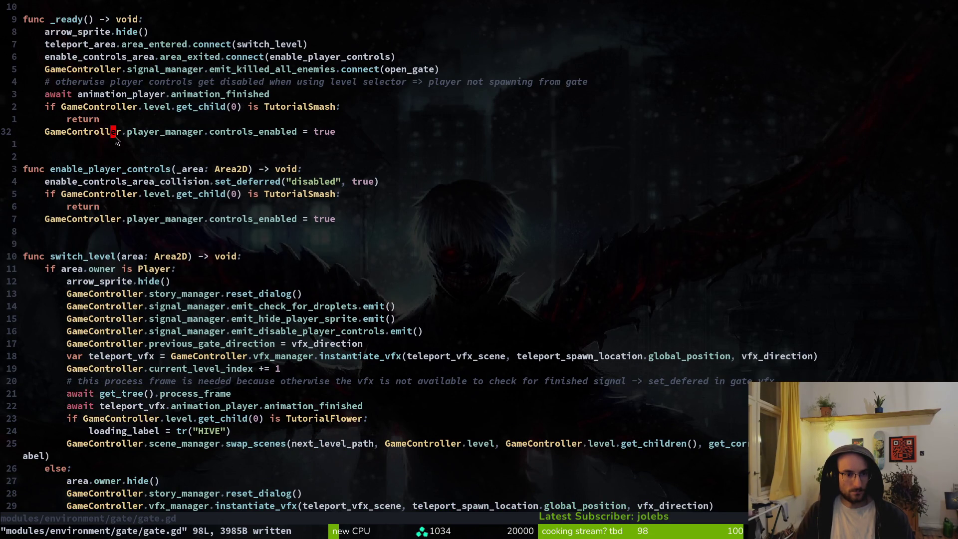
scroll(119, 137, "up", 2)
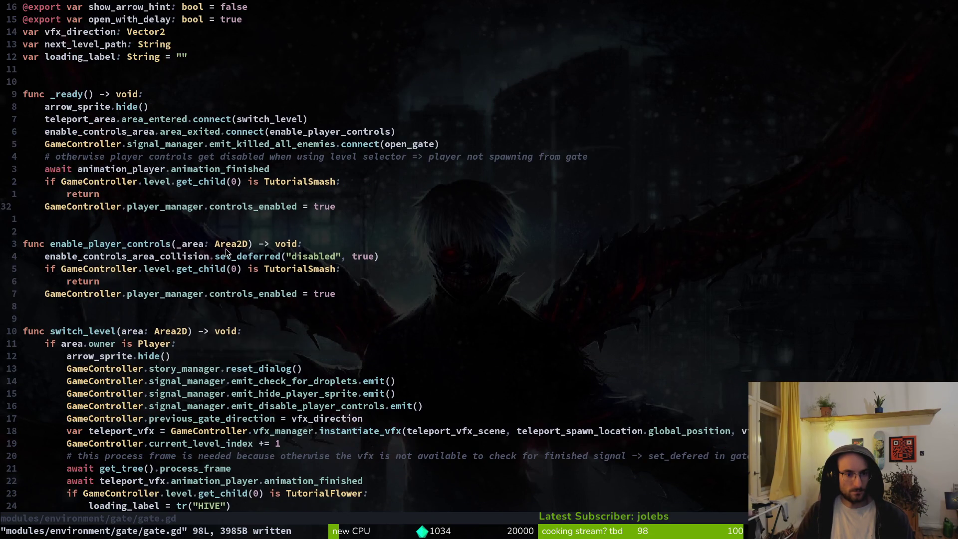
left_click(118, 208)
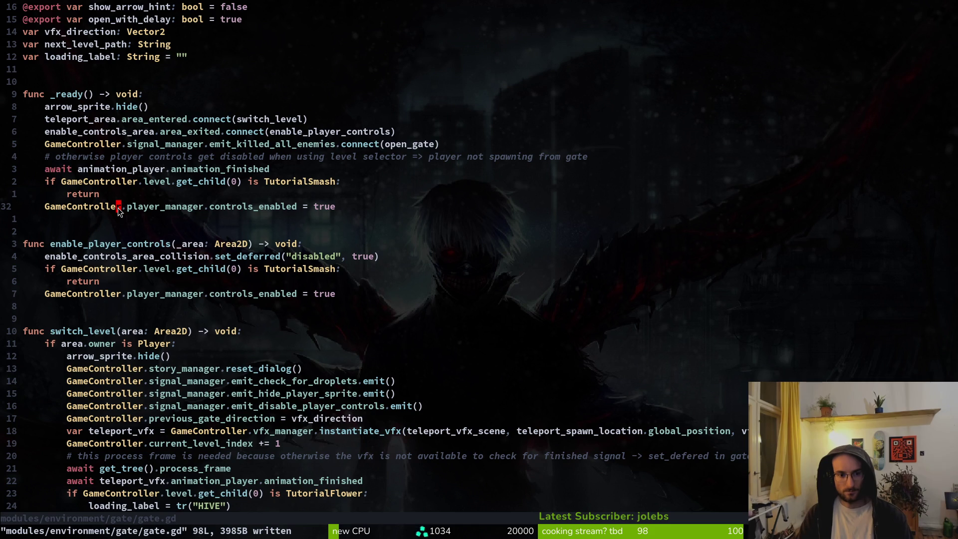
Step: Search the project for 'GameController.player_manager.controls_enabled = true' and preview the gate.gd match
key("y")
key("y")
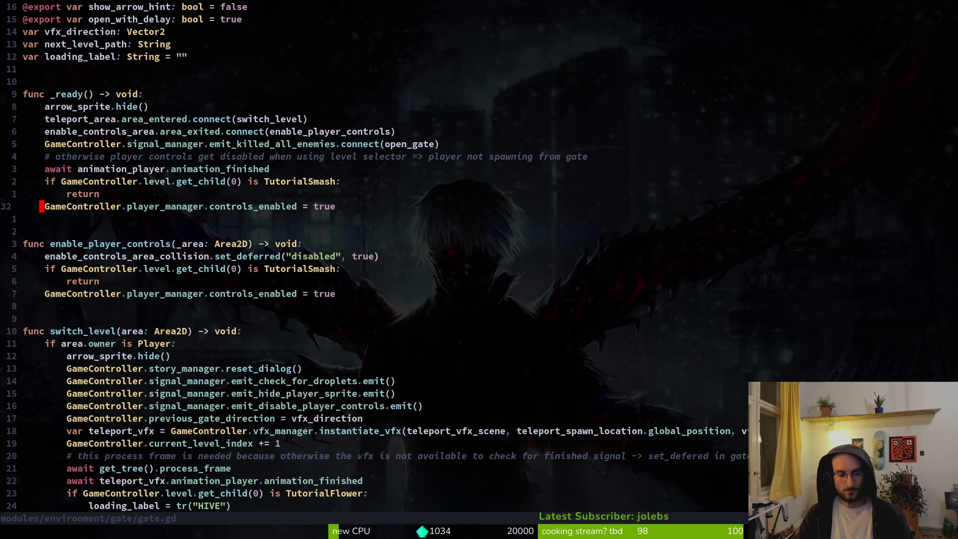
key("space")
key("f")
key("w")
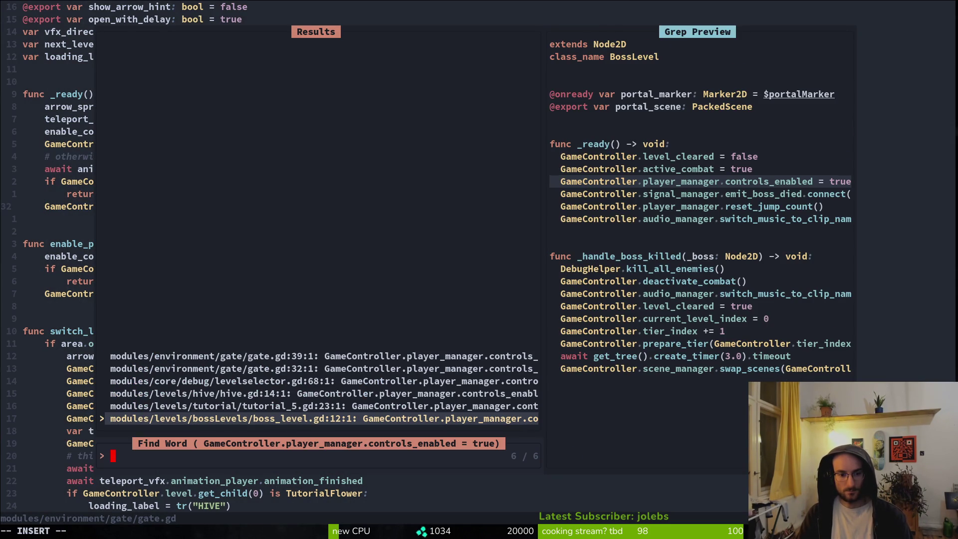
key("Down")
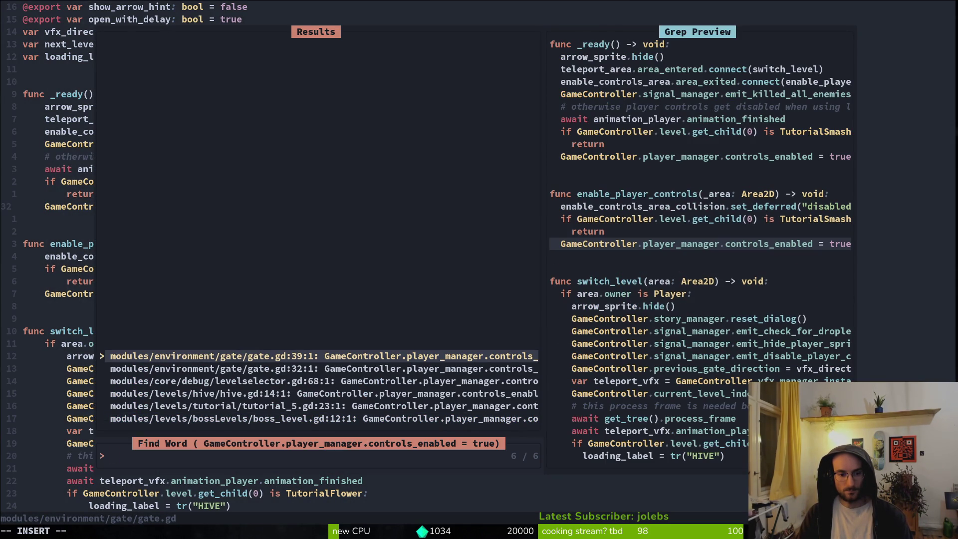
Step: Open gate.gd at its line 32 match and yank the controls_enabled = true line
key("Down")
key("Down")
key("Down")
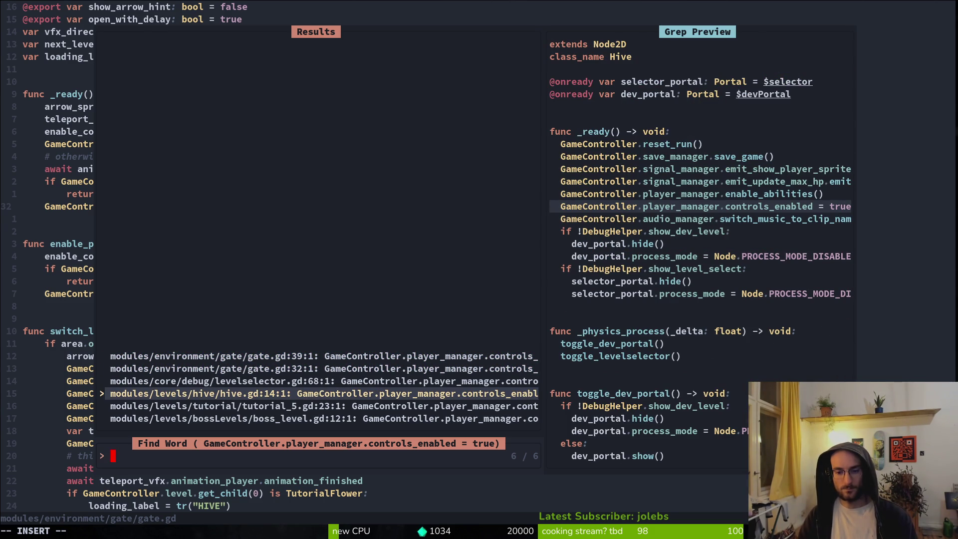
key("Up")
key("Up")
key("Return")
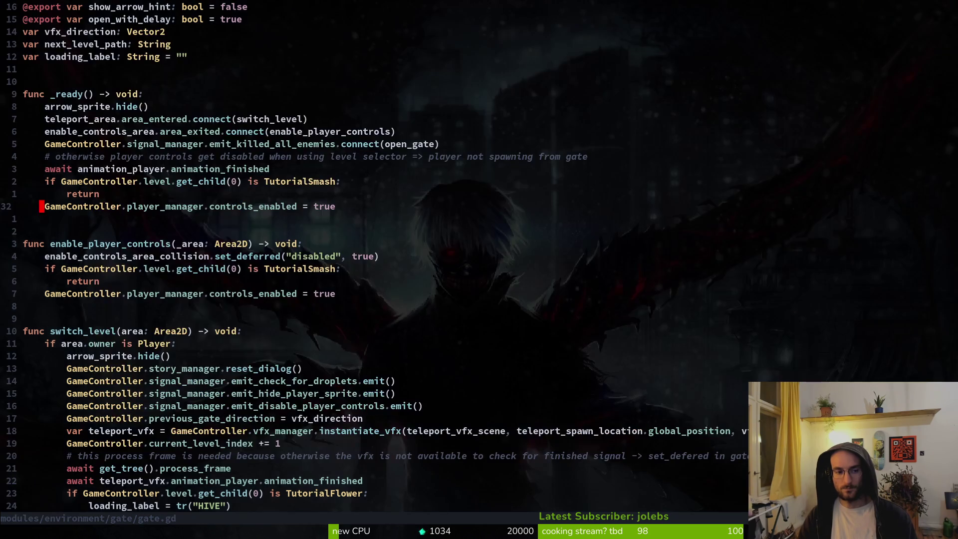
key("j")
key("j")
key("j")
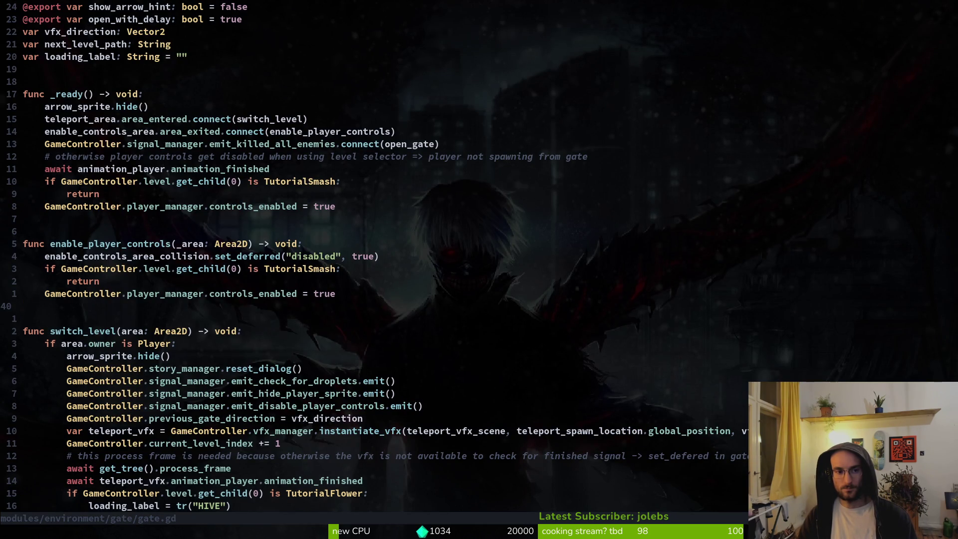
key("k")
key("shift+v")
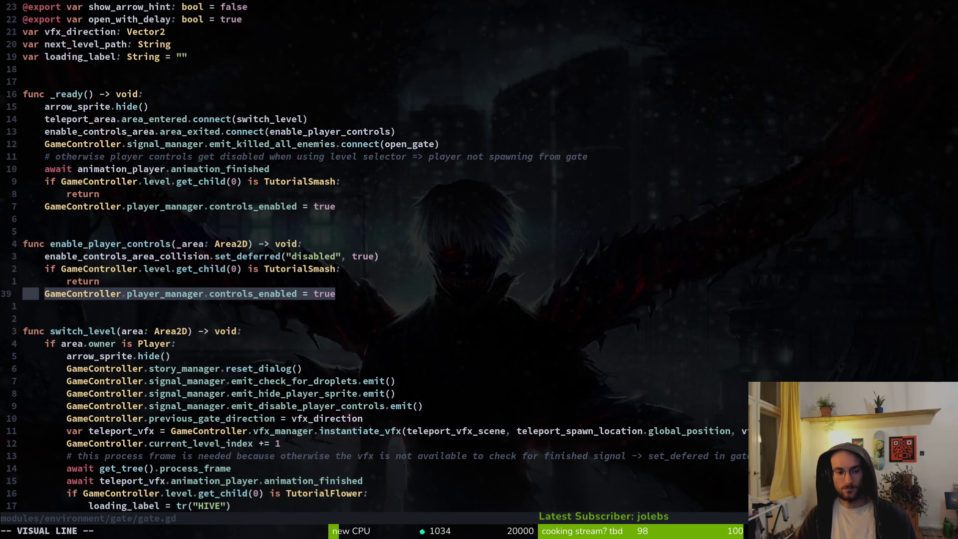
key("y")
Step: Grep the project for controls_enabled = false and open the tutorial_5.gd match at line 14
key("space")
key("s")
key("g")
key("ctrl+r")
type("0")
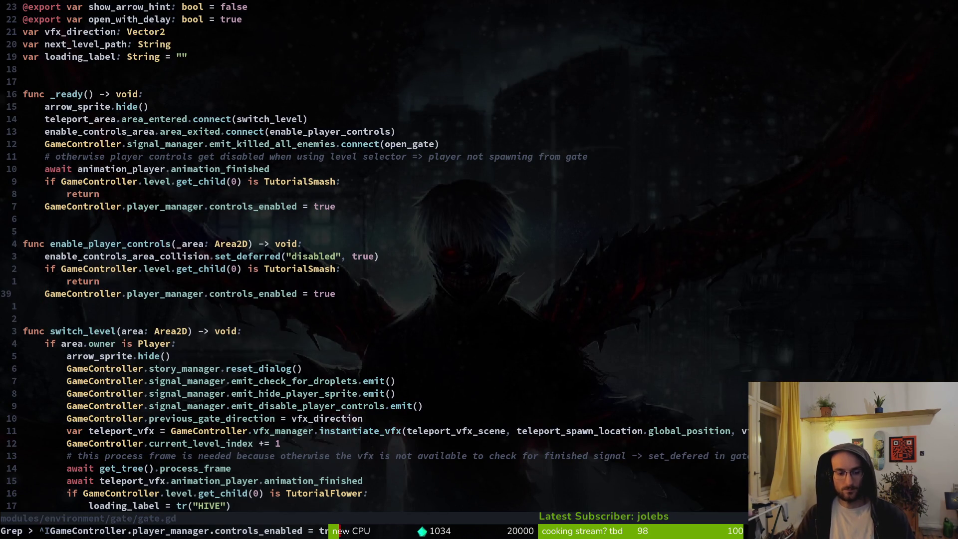
type("false")
key("Return")
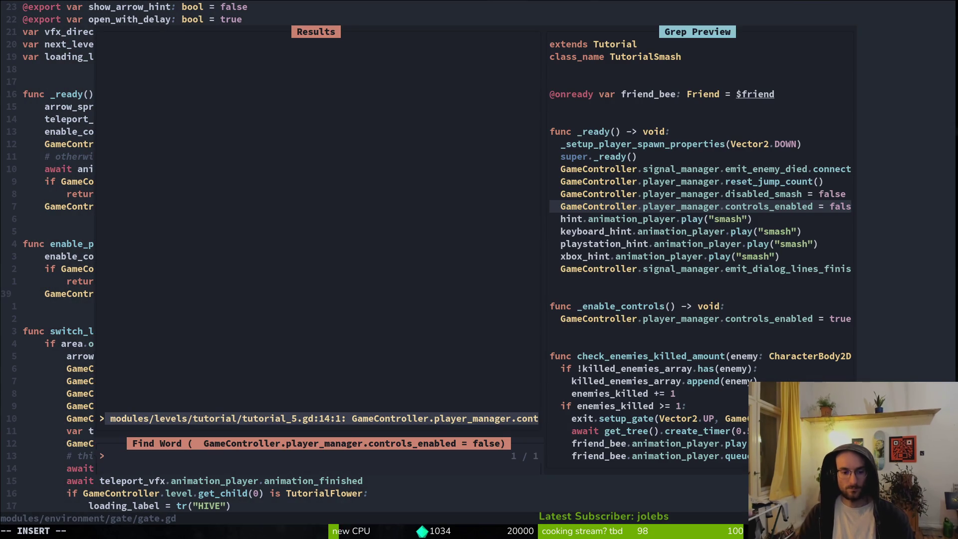
key("Return")
Step: Yank the controls_enabled = false line and search project files for 'player'
key("shift+v")
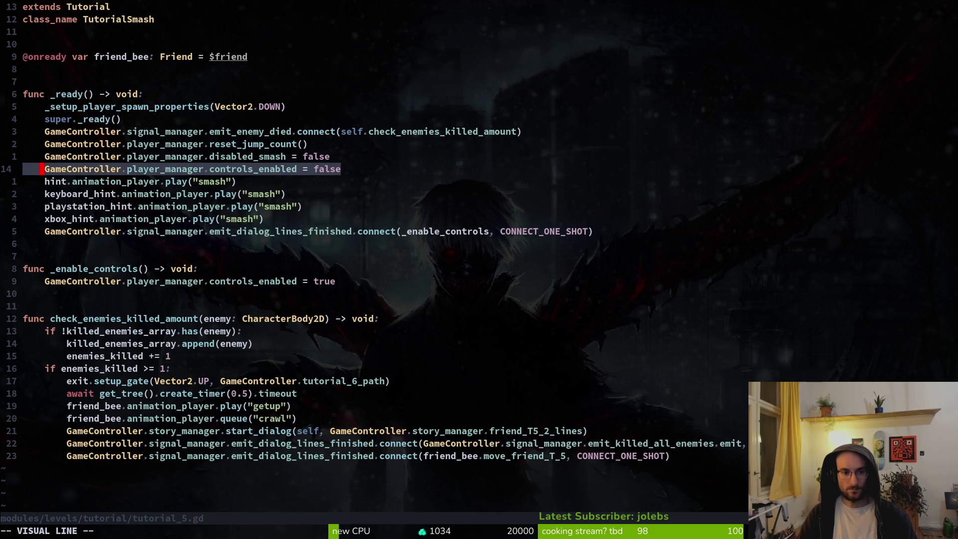
key("y")
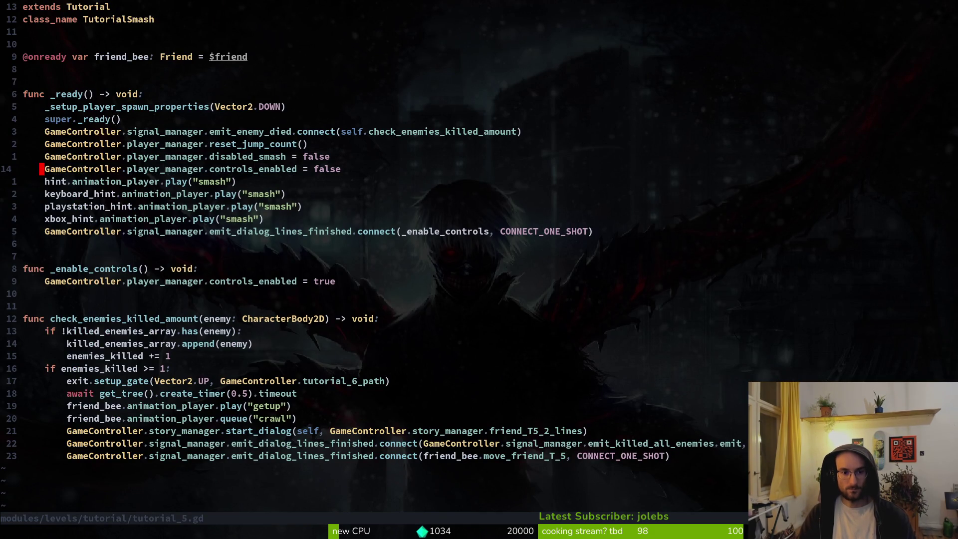
key("space")
type("sf")
type("player")
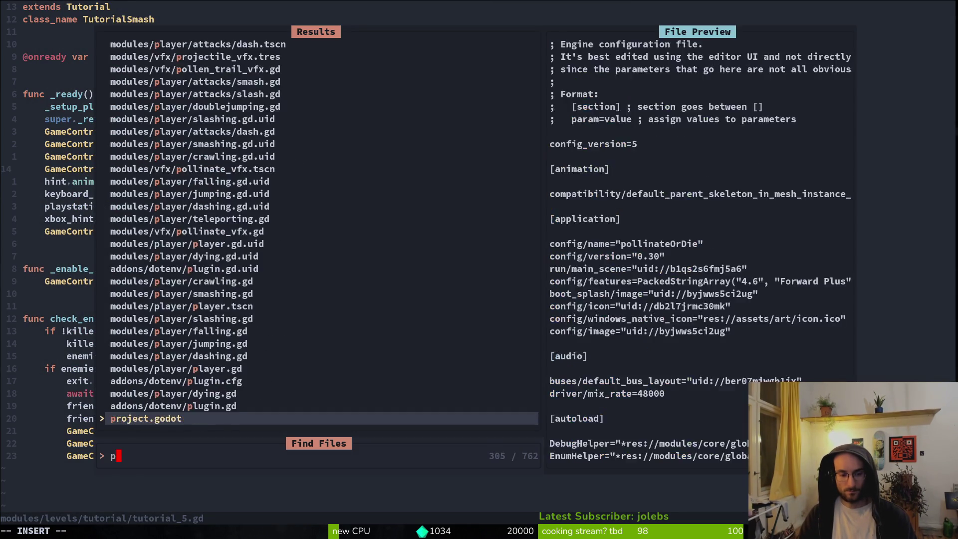
Step: Open player.gd and grep the project for the word emit_disable_player_controls
key("Return")
key("j")
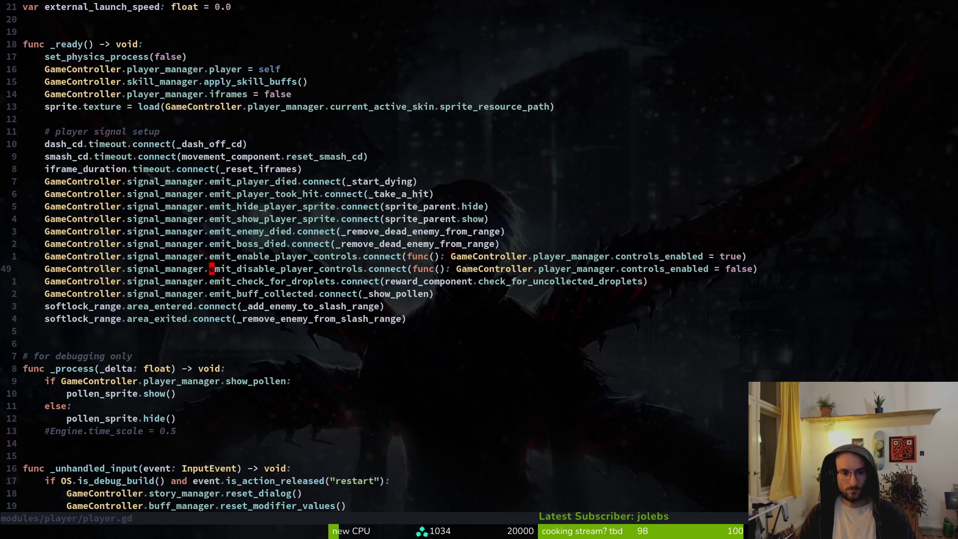
key("space")
key("s")
key("w")
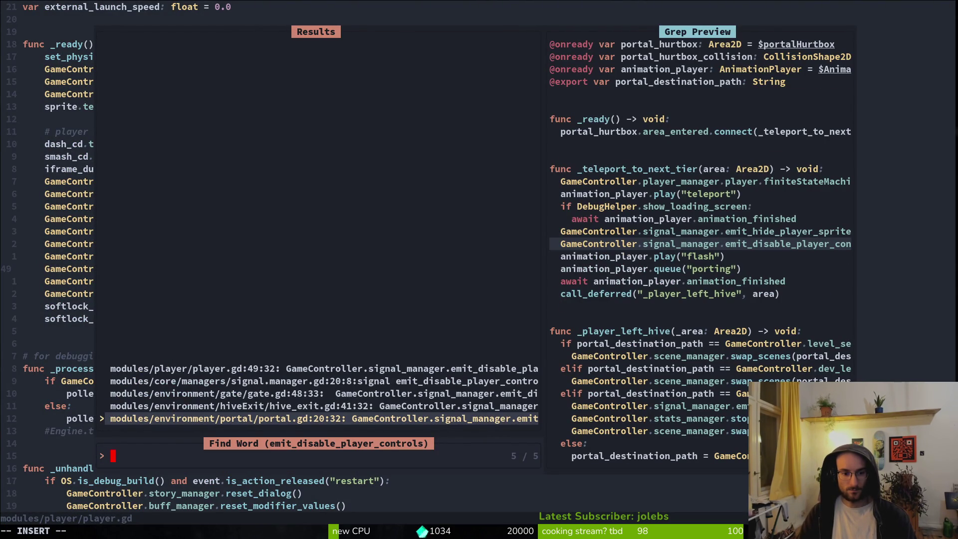
key("Up")
key("Up")
key("Up")
key("Return")
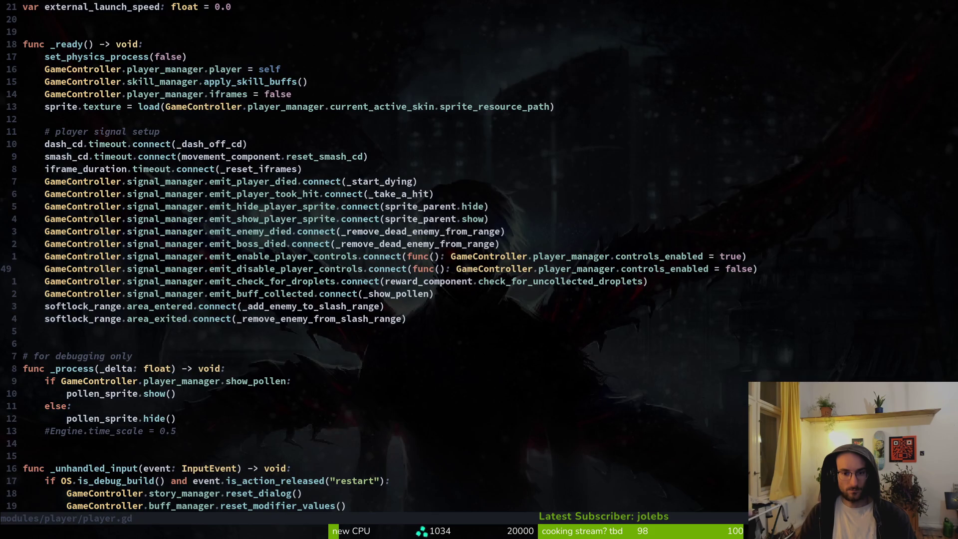
Step: Rerun the emit_disable_player_controls search and open portal.gd at its disable-controls emit
key("space")
key("s")
key("w")
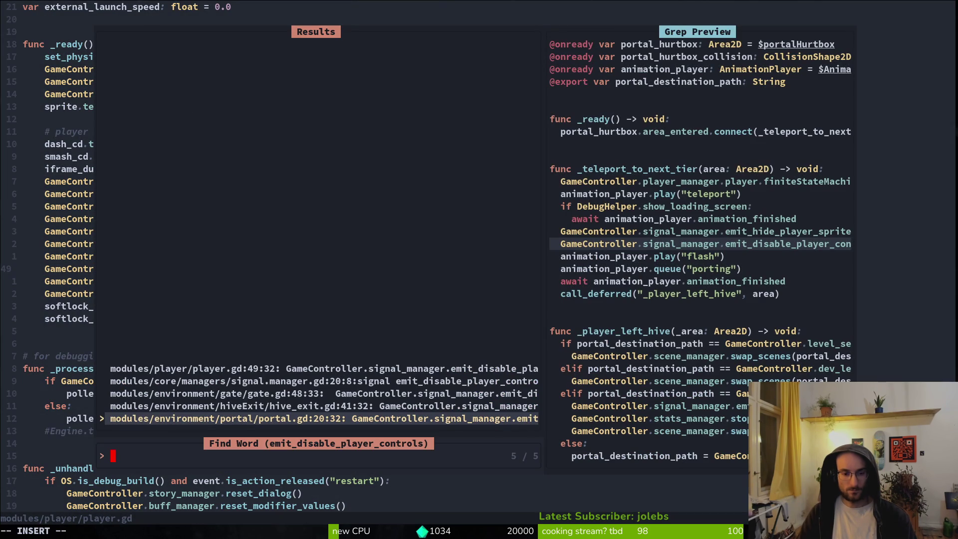
key("Escape")
key("space")
key("s")
key("w")
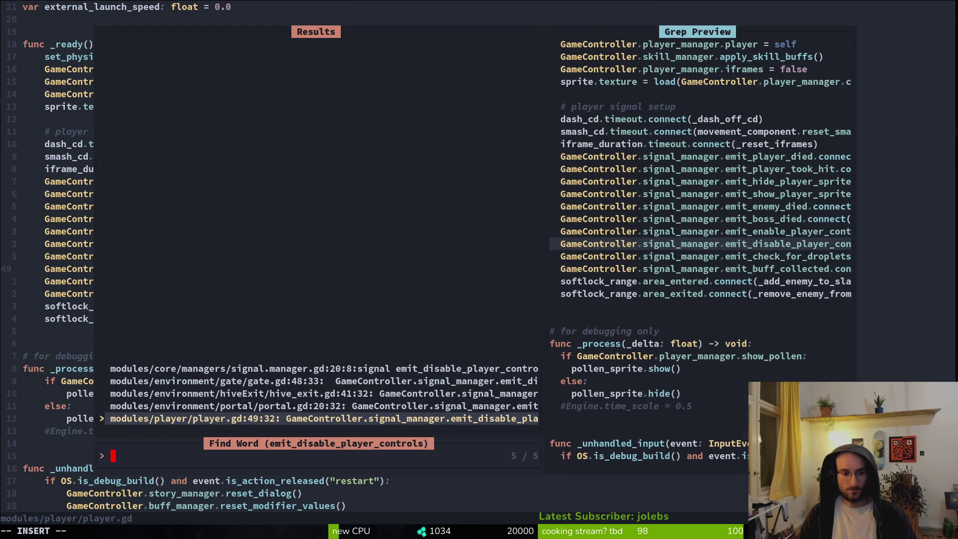
left_click(325, 406)
key("Return")
Step: Preview the hive_exit.gd and signal.manager.gd matches, then open gate.gd at switch_level's emit
key("space")
key("s")
key("w")
key("Up")
key("Up")
key("Up")
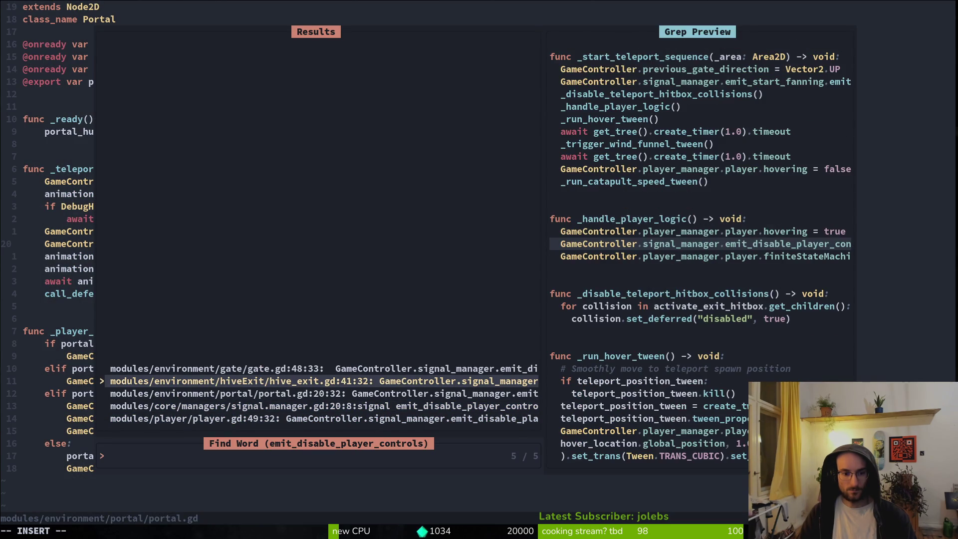
key("Down")
key("Down")
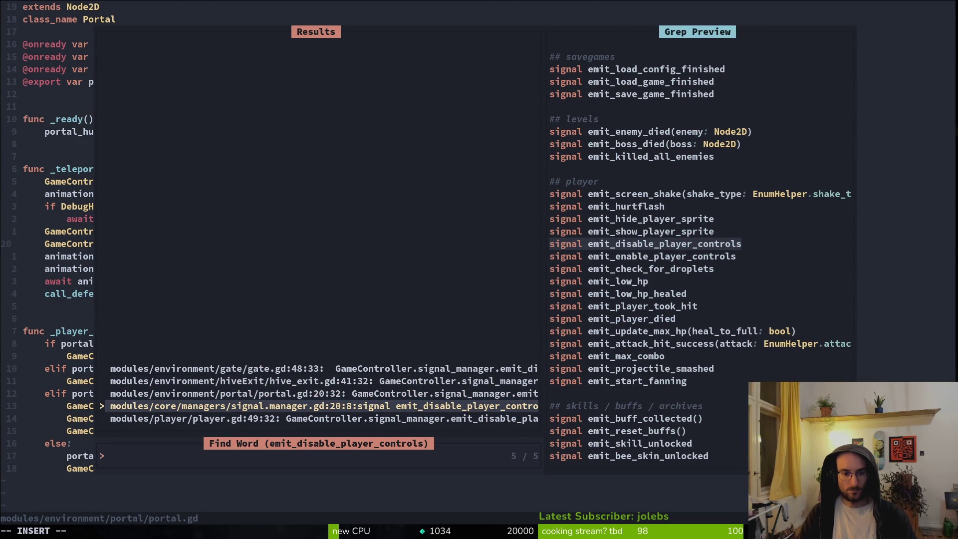
key("Up")
key("Up")
key("Up")
key("Return")
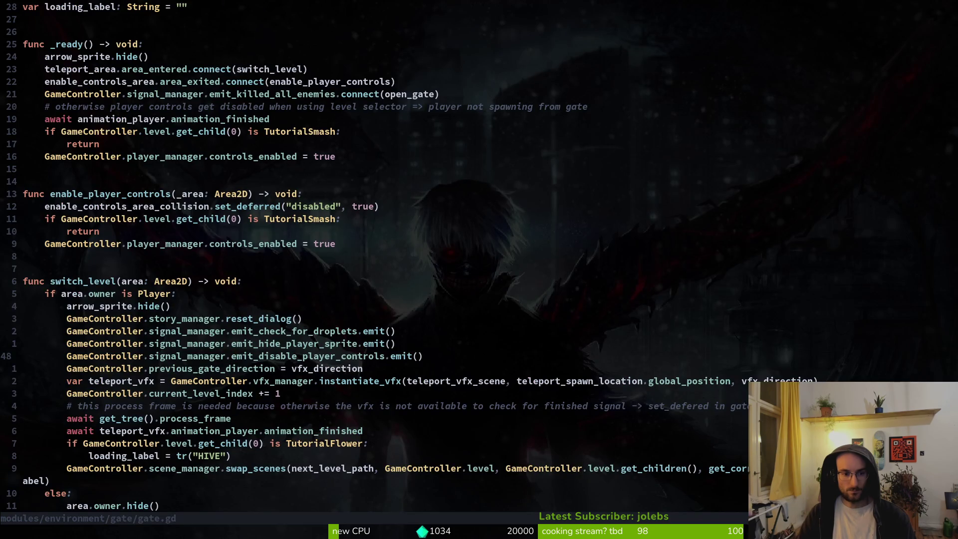
Step: Paste controls_enabled = false from clipboard history below the emit line in gate.gd
key("shift+v")
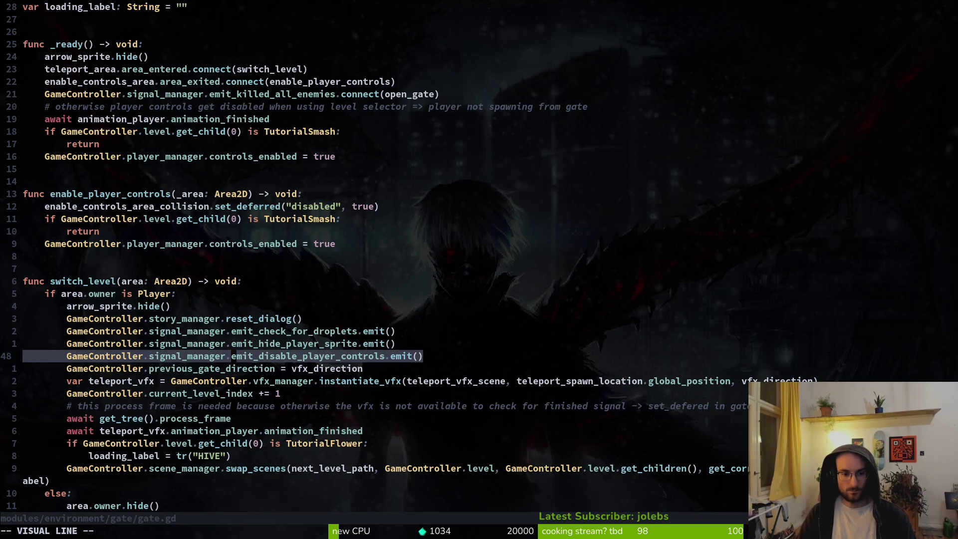
key("Escape")
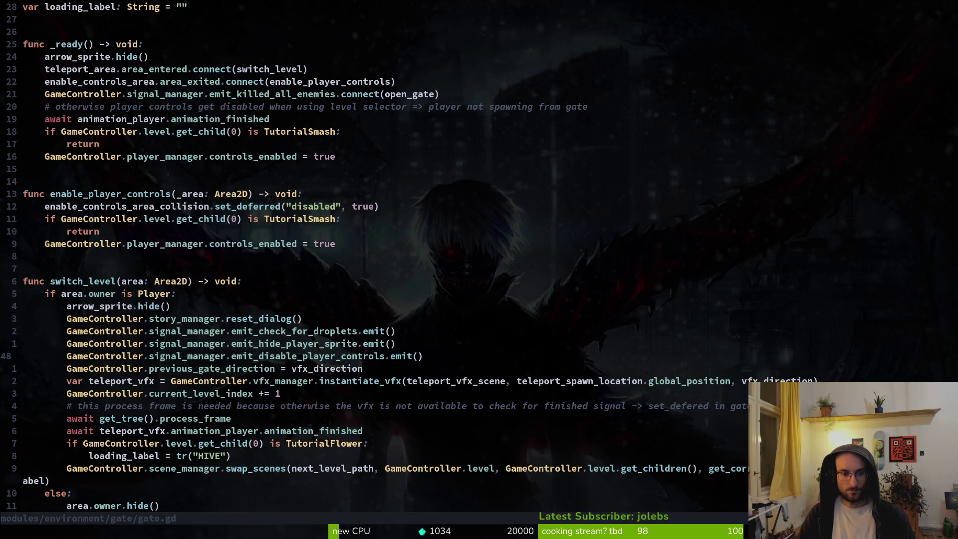
key("super+v")
key("Escape")
key("o")
key("super+v")
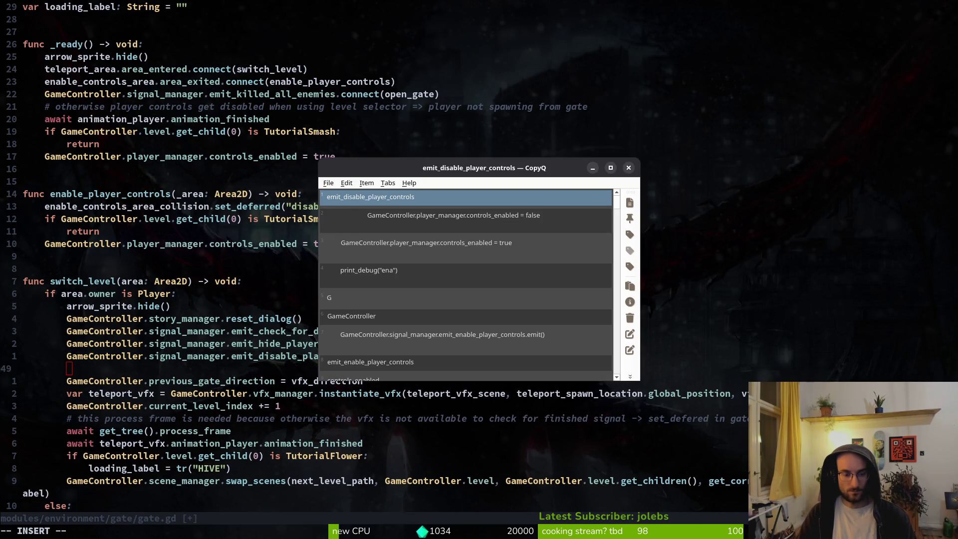
left_click(427, 220)
key("Escape")
type("p")
key("Escape")
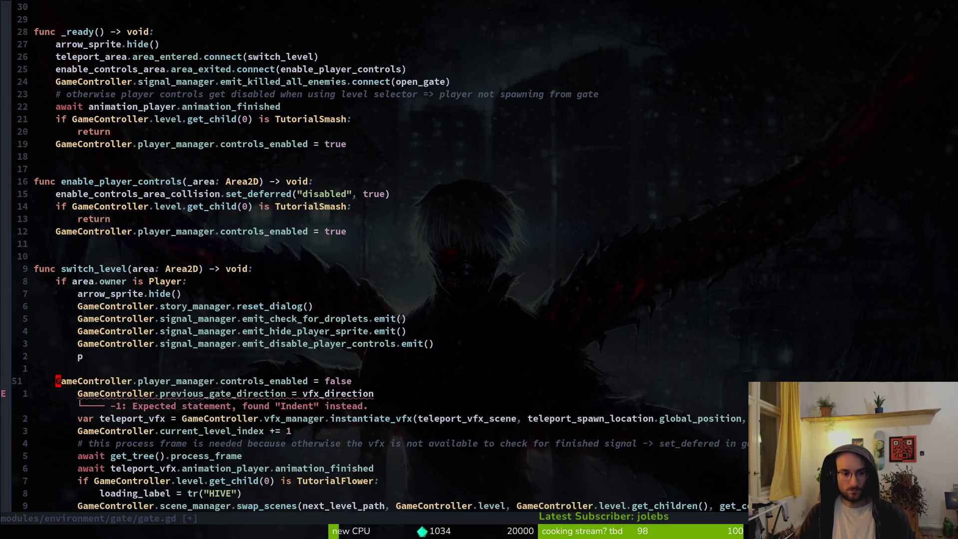
key("Escape")
key("k")
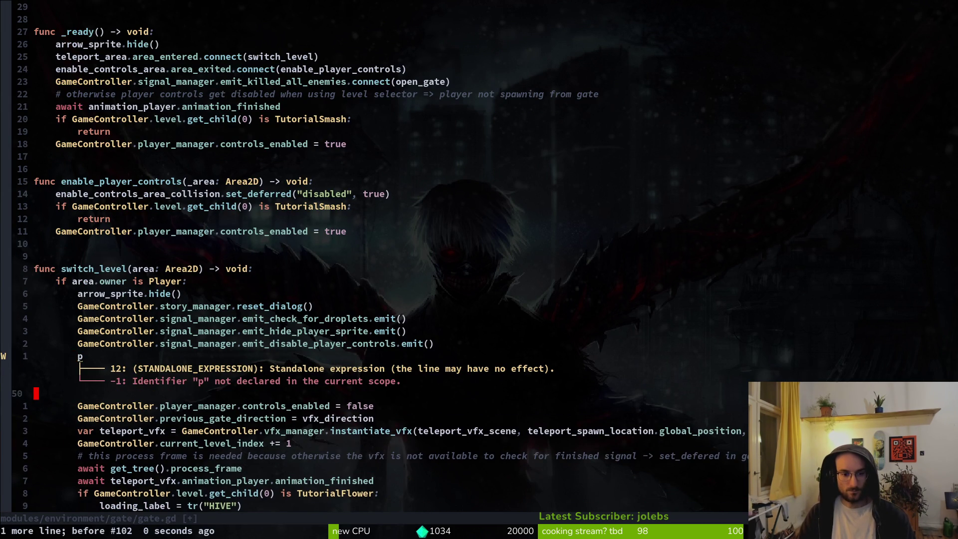
Step: Delete the emit_disable_player_controls line and save gate.gd
key("d")
key("k")
key("ctrl+s")
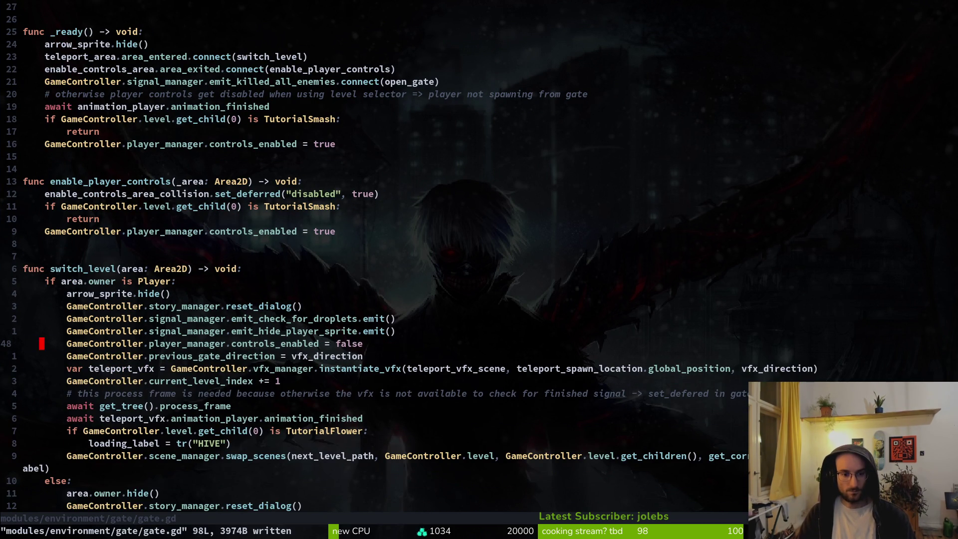
key("u")
key("d")
key("d")
key("ctrl+s")
key("k")
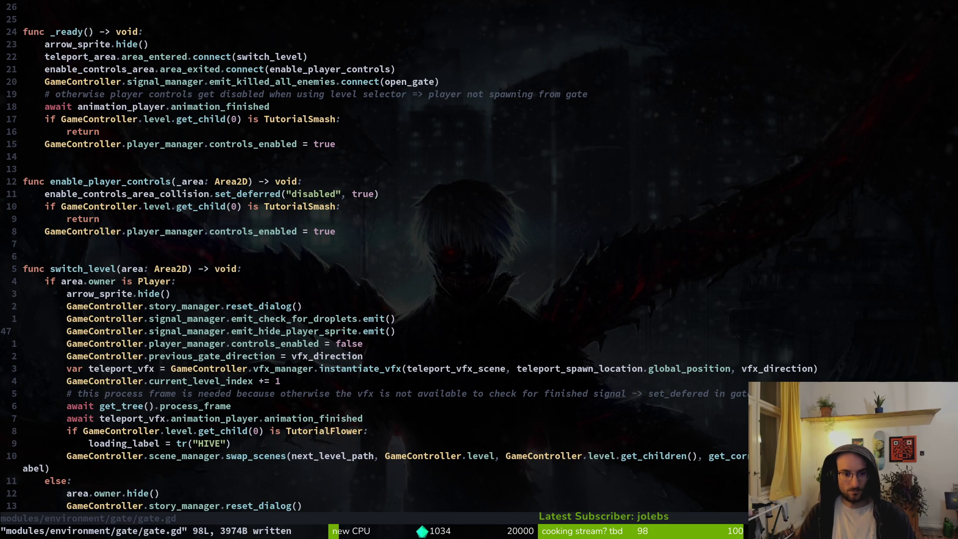
key("j")
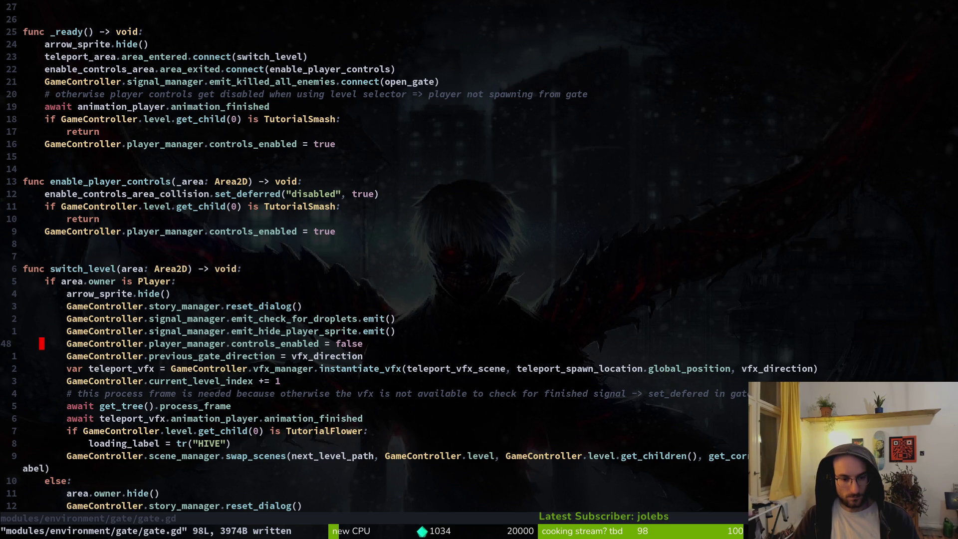
Step: Search the project for emit_disable_player_controls using the term from clipboard history
key("space")
key("f")
key("g")
key("Return")
key("Escape")
key("super+v")
key("Down")
key("Down")
key("Down")
key("Down")
key("Return")
key("space")
key("f")
key("g")
type("emit_disable_player_controls")
key("Return")
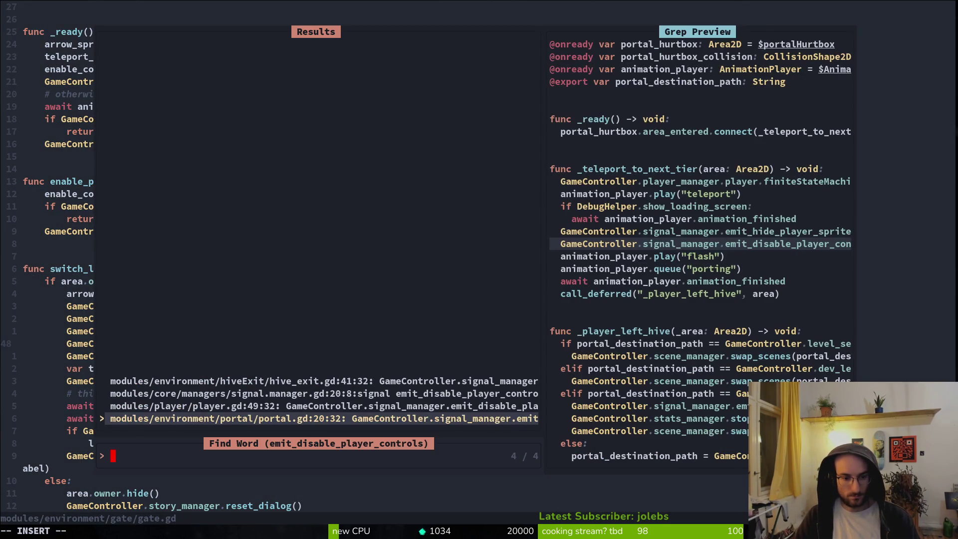
Step: In portal.gd, replace the emit line with controls_enabled = false and save
key("Return")
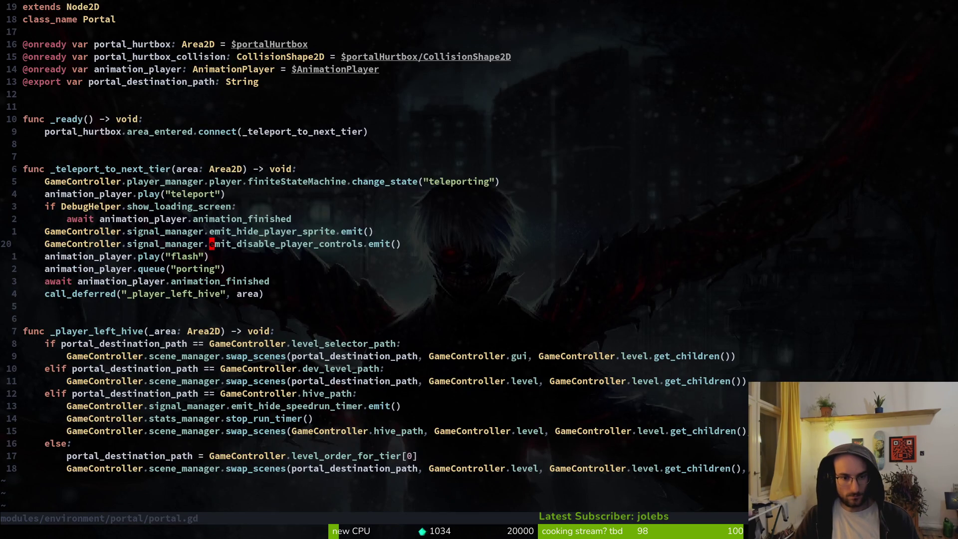
key("super+v")
key("Down")
key("Return")
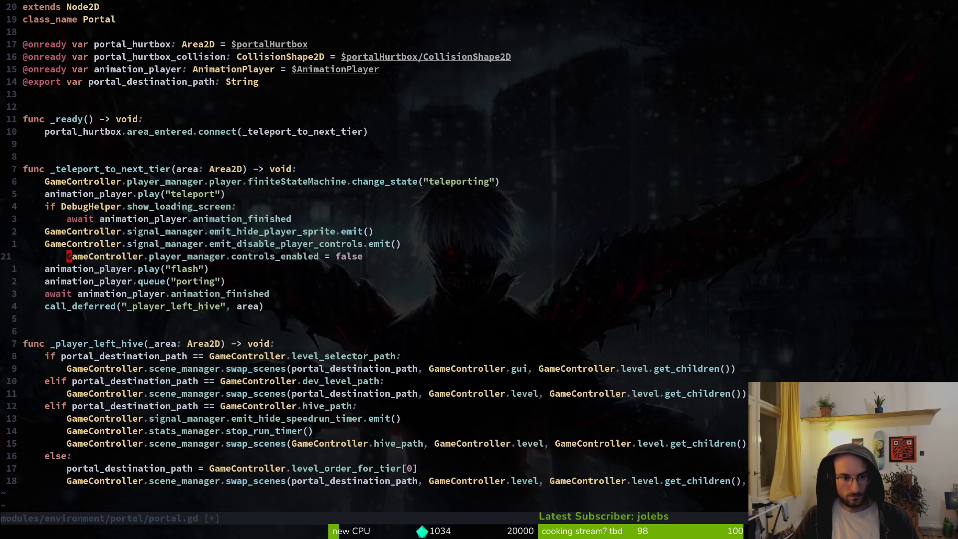
key("k")
key("d")
key("d")
type(":w")
key("Return")
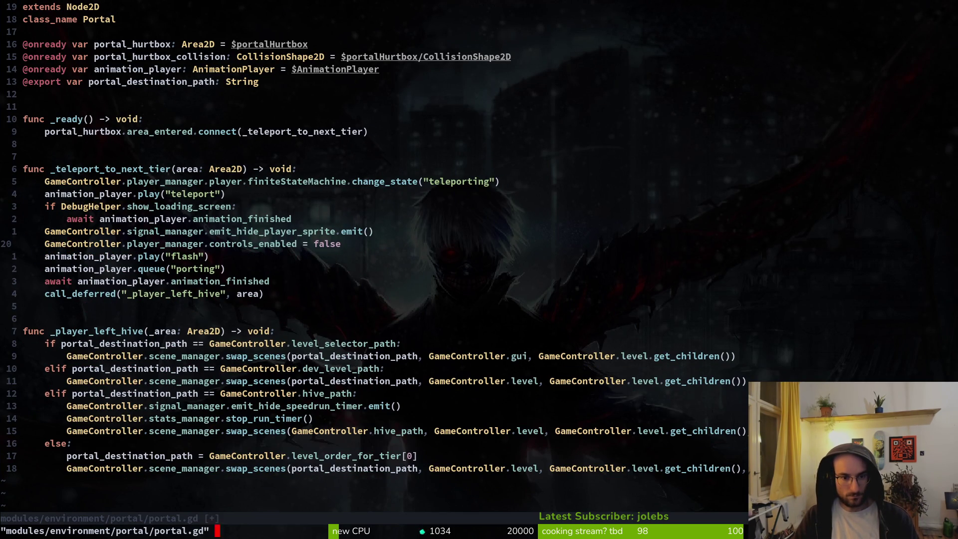
Step: Search the project again for emit_disable_player_controls
key("space")
key("g")
key("super+v")
key("Down")
key("Escape")
type("emit_disable_player_controls")
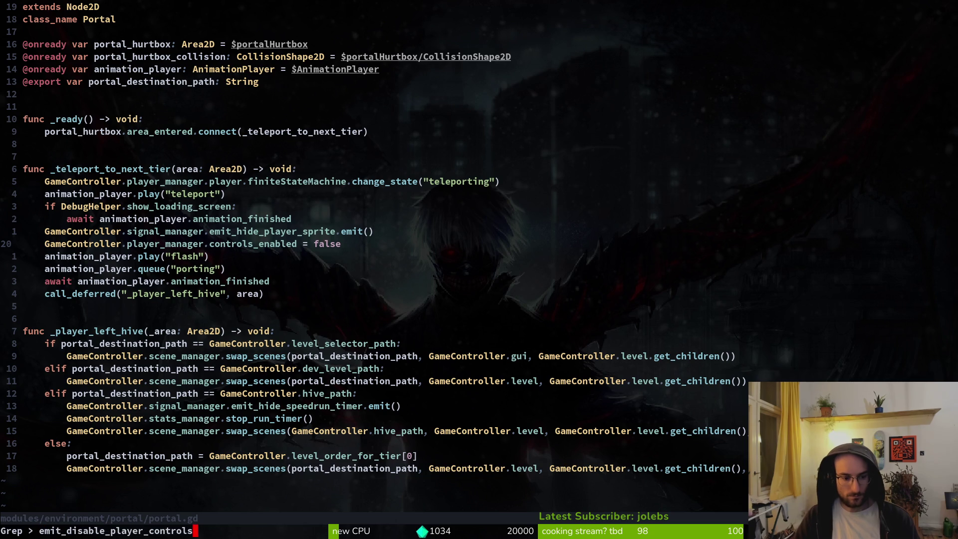
key("Return")
Step: Open hive_exit.gd, insert an indented controls_enabled = false line, and delete the emit line
key("Up")
key("Up")
key("Return")
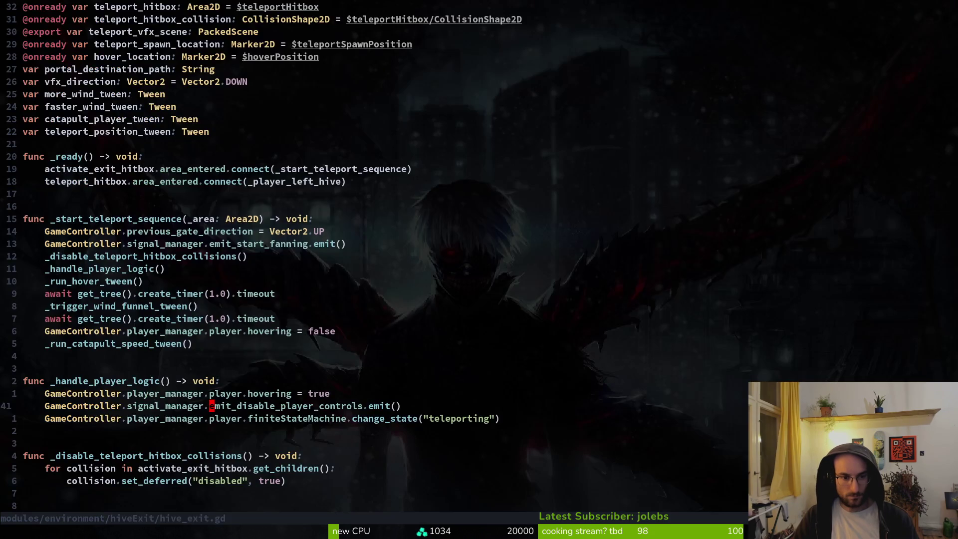
key("o")
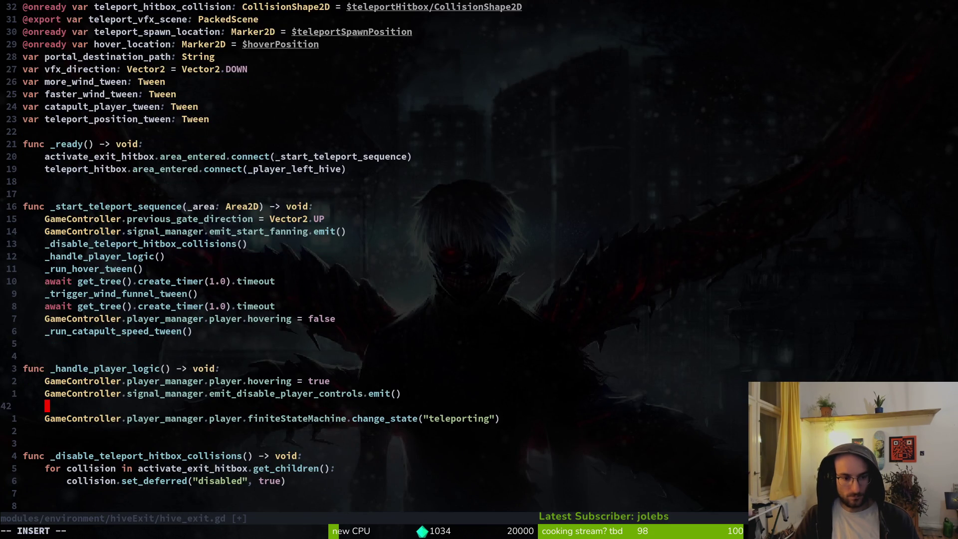
key("ctrl+p")
key("Return")
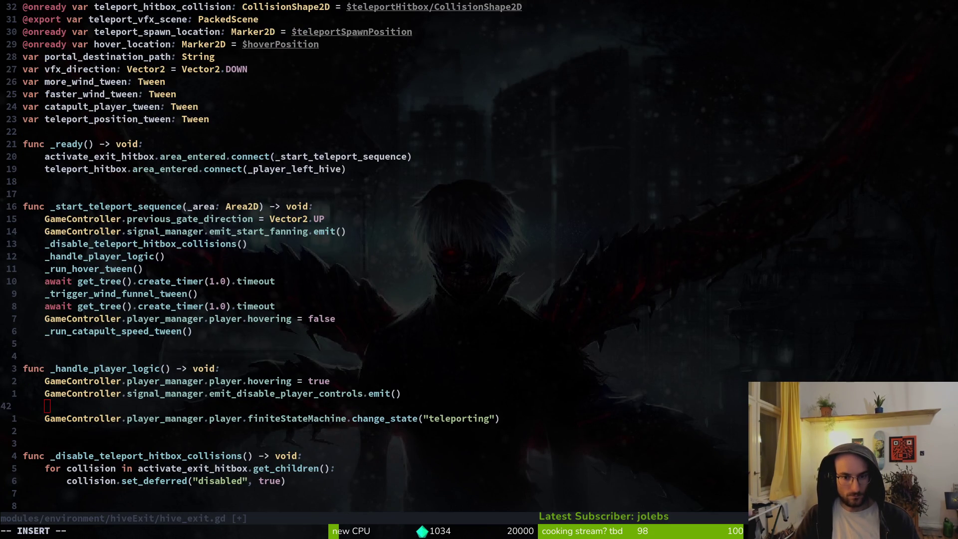
key("less")
key("less")
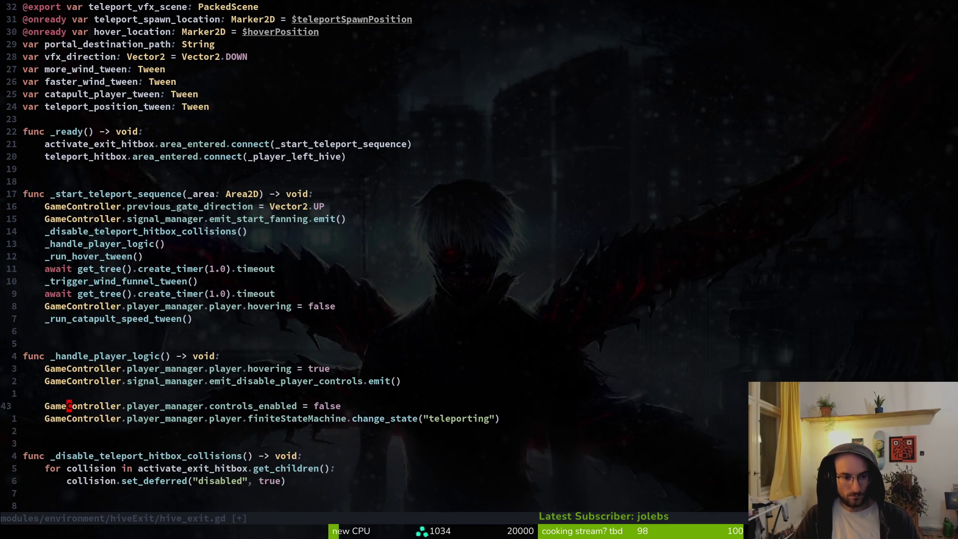
key("k")
key("d")
key("d")
key("k")
key("d")
key("d")
key("u")
key("shift+v")
type("d:w")
key("Return")
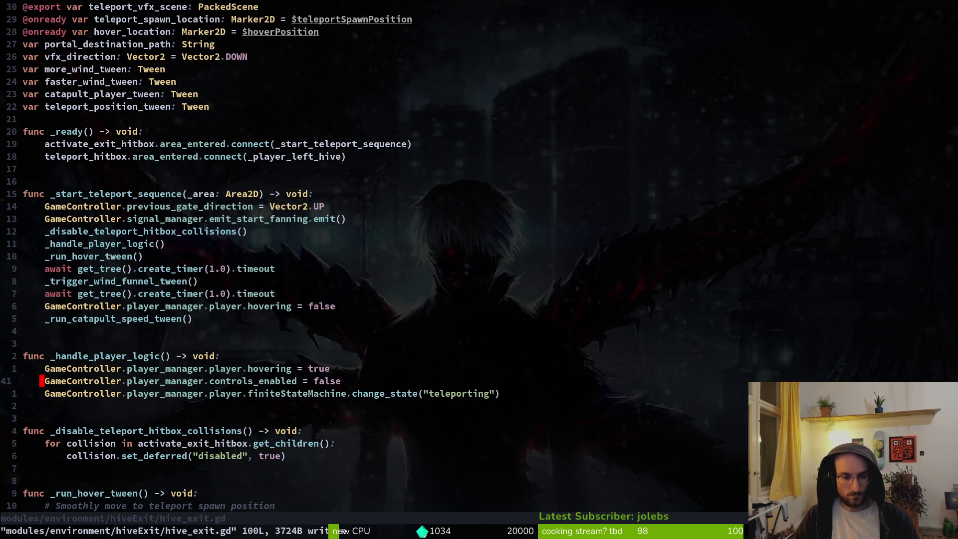
Step: Restore and recheck the emit line, then delete it and save hive_exit.gd
key("u")
key("w")
key("w")
key("w")
key("space")
key("p")
key("s")
key("Return")
key("Escape")
key("shift+v")
type("d:w")
key("Return")
Step: Re-search emit_disable_player_controls, leaving only the player.gd and signal.manager.gd matches
key("space")
key("p")
key("s")
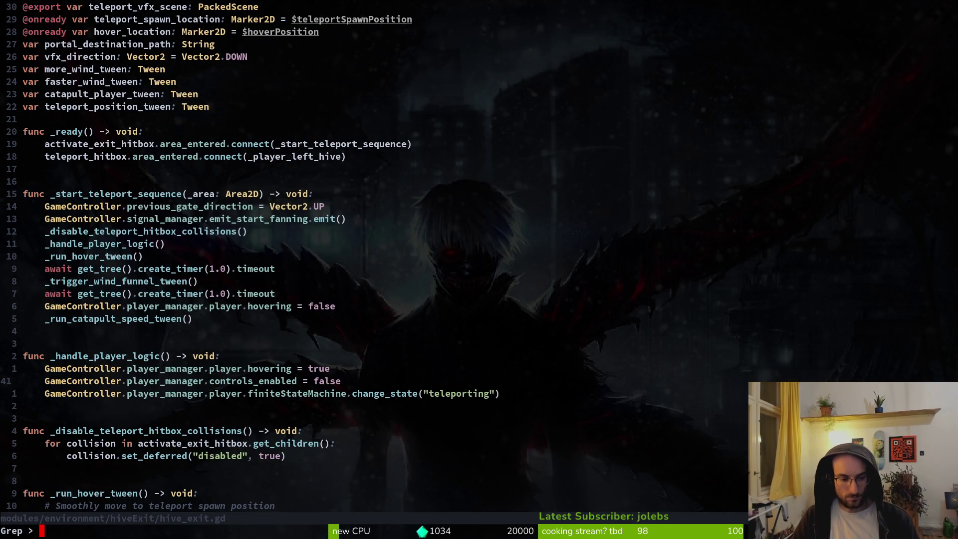
type("emit_disable_player_controls")
key("Down")
key("Down")
key("Up")
key("Up")
key("Return")
key("Return")
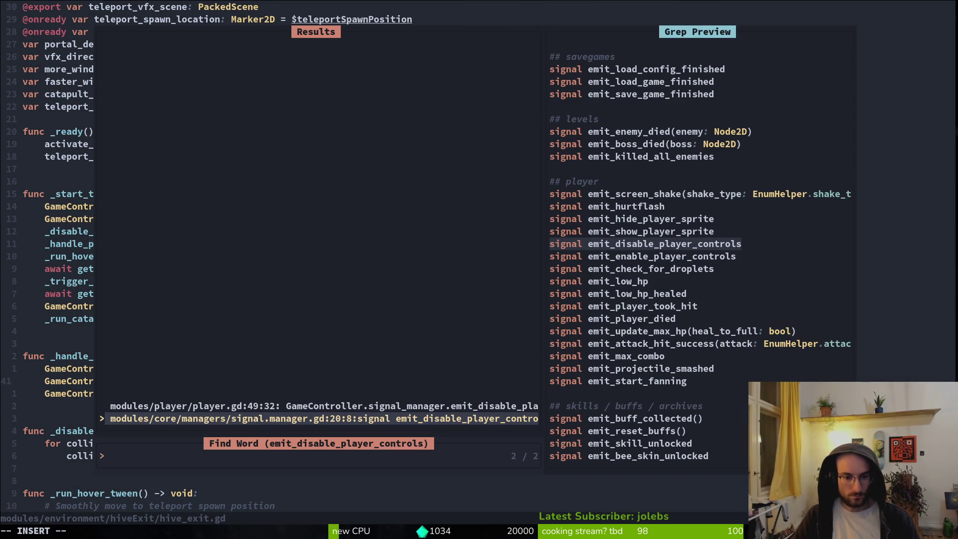
key("Up")
key("Return")
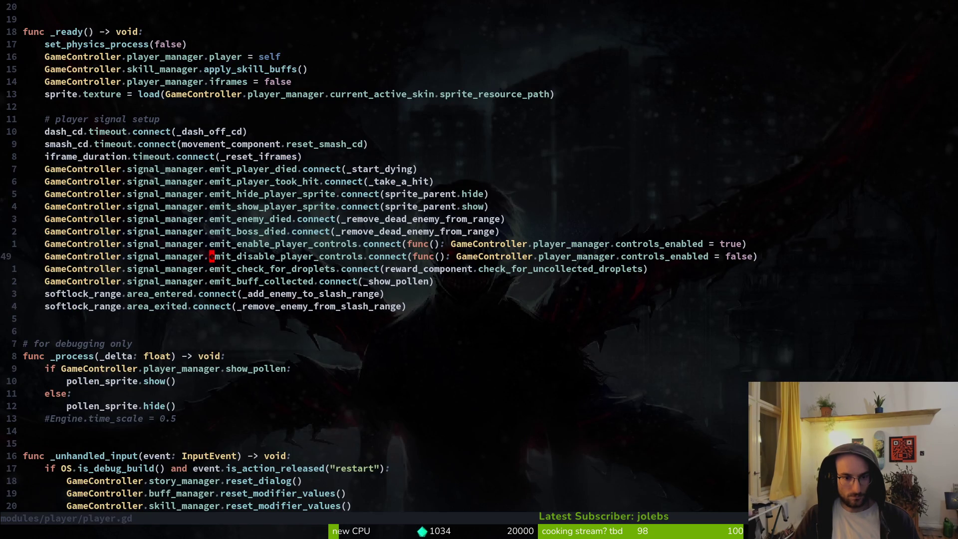
Step: Delete the emit_disable and emit_enable player-controls connection lines from player.gd and save
key("d")
key("d")
key("k")
key("d")
key("d")
type(":w")
key("Return")
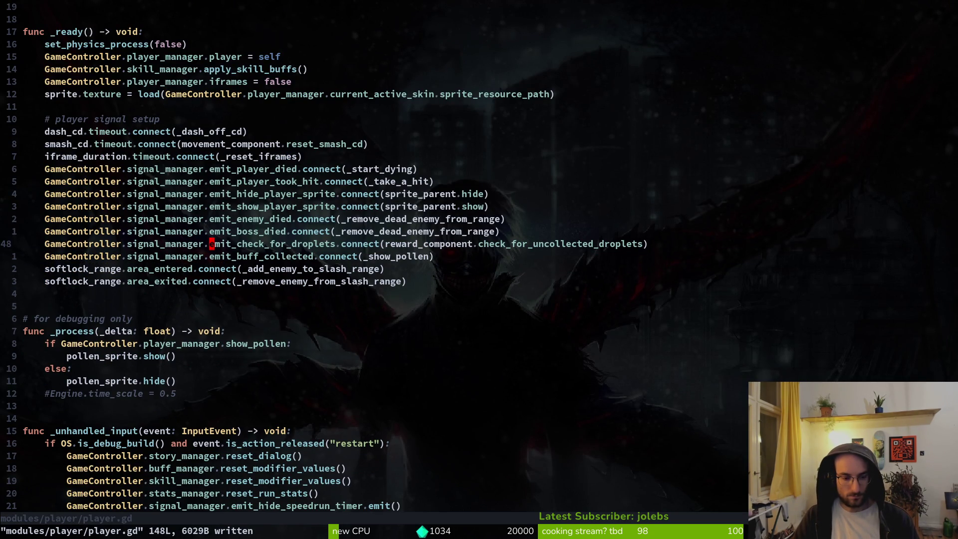
Step: Abandon an empty project search and review player.gd's variable declarations and signal setup
key("space")
key("g")
key("Return")
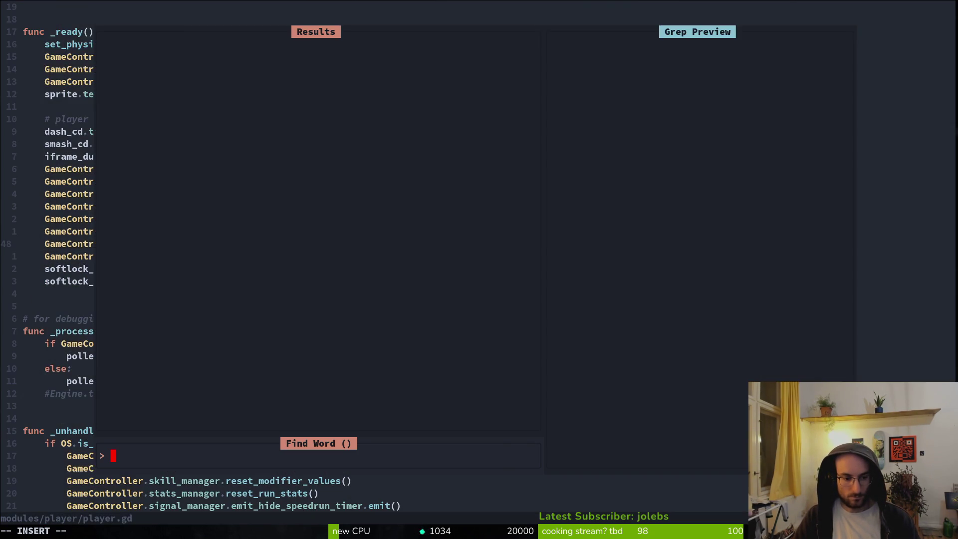
key("Escape")
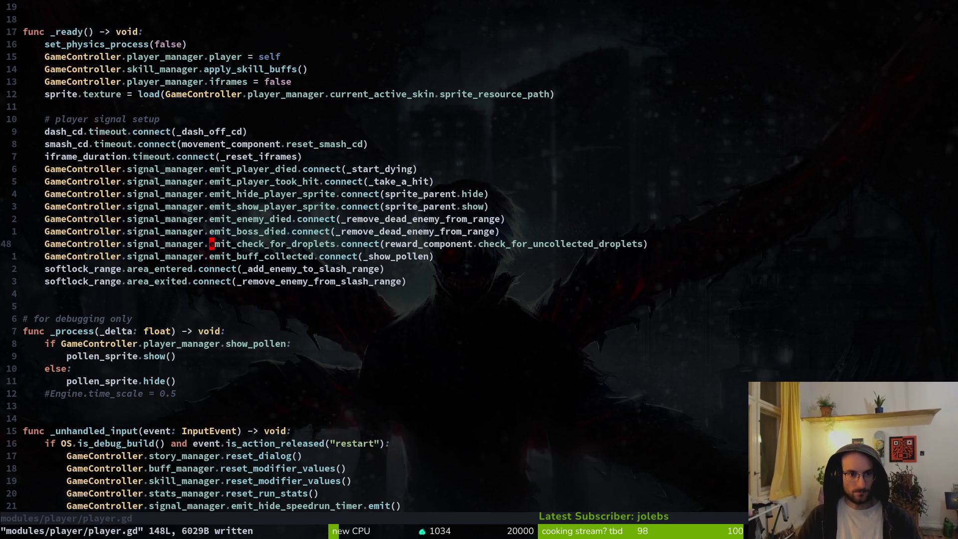
key("ctrl+u")
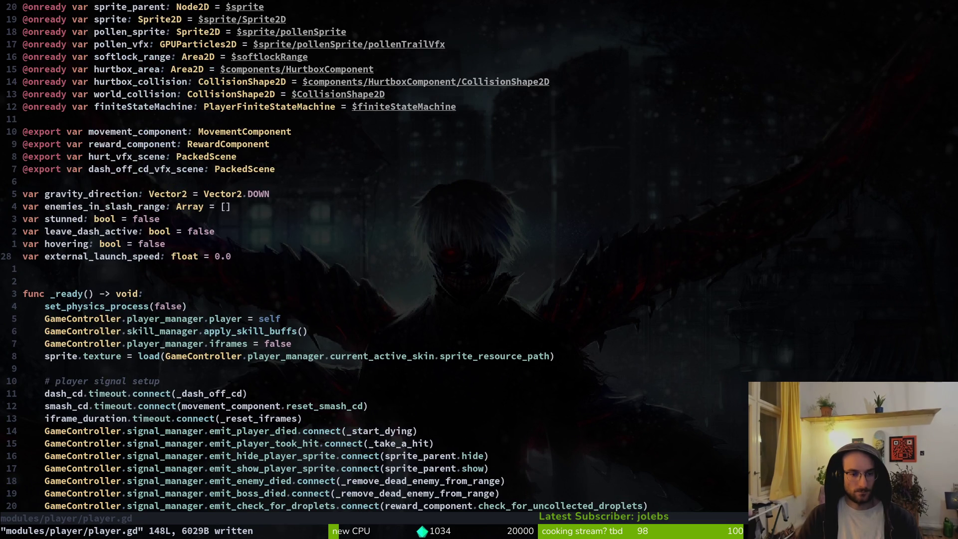
key("ctrl+d")
key("space")
key("f")
key("f")
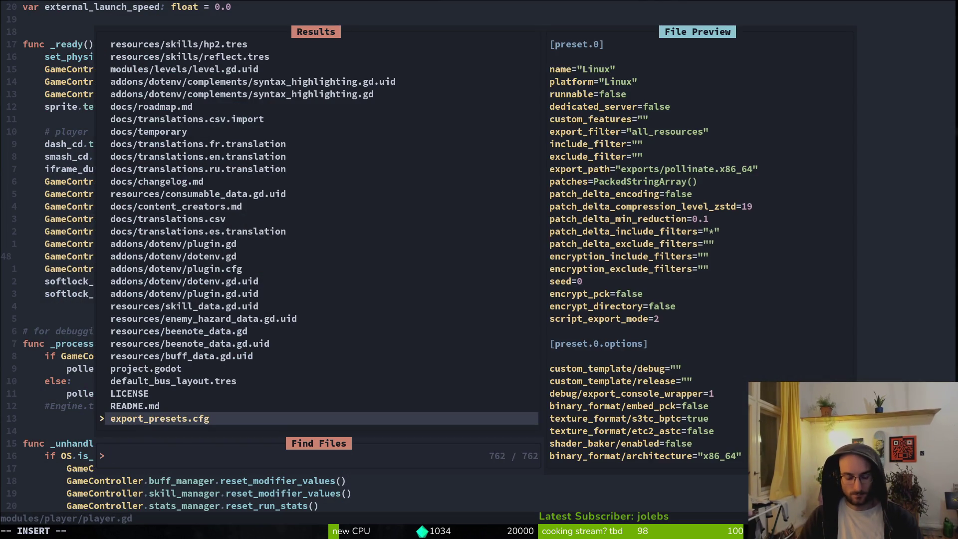
key("Escape")
key("Escape")
Step: Search the project for 'controls_enabled = true', pasting the line from clipboard history
key("super+v")
key("Down")
key("Down")
key("Down")
key("Down")
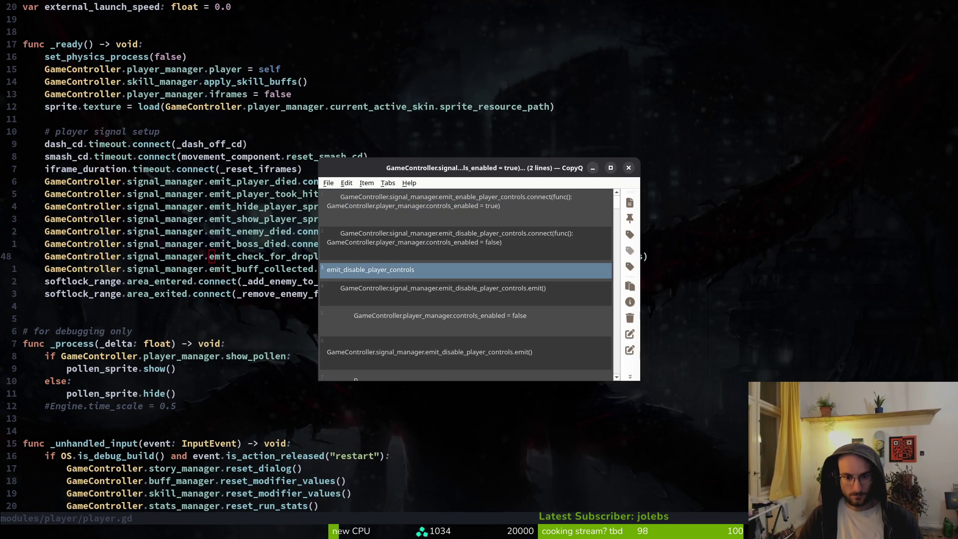
key("Return")
key("super+v")
key("Down")
key("Down")
key("Down")
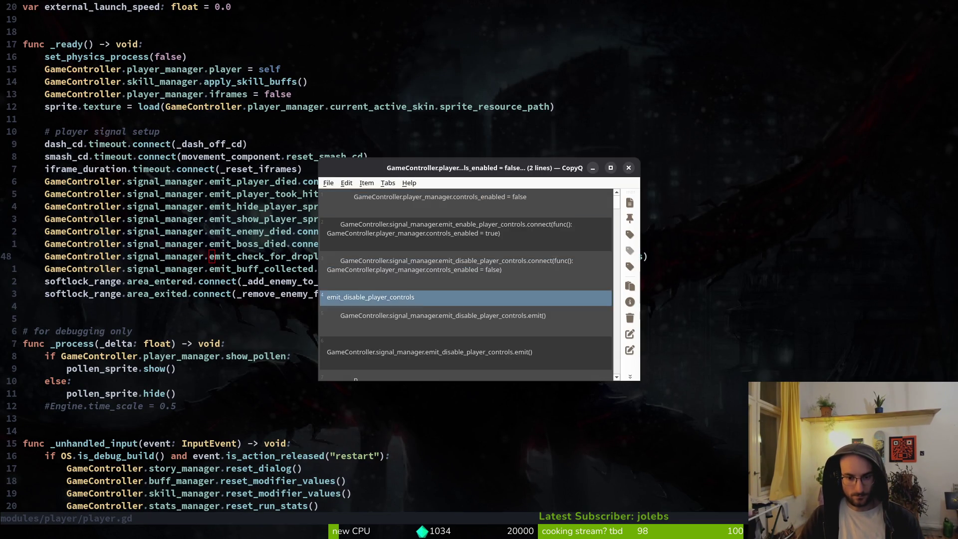
key("Return")
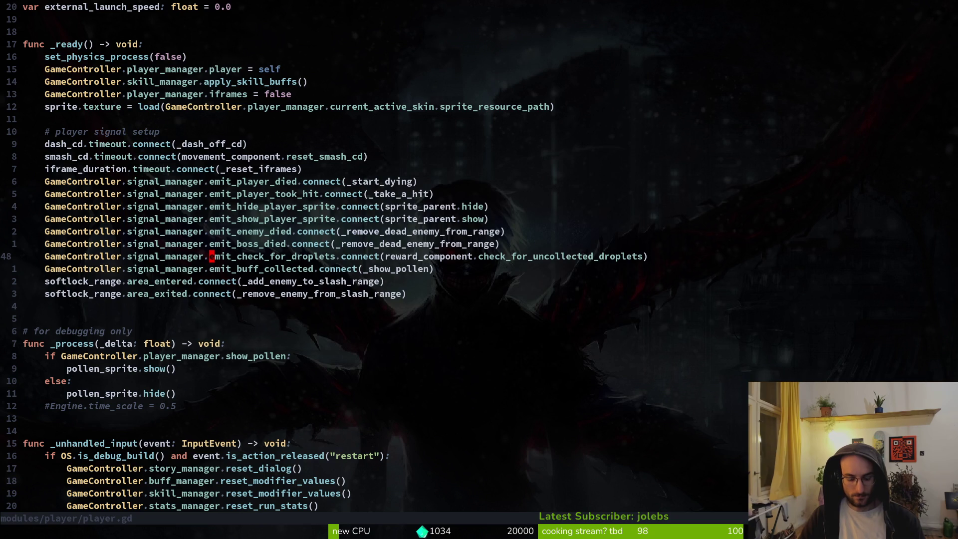
key("space")
key("f")
key("w")
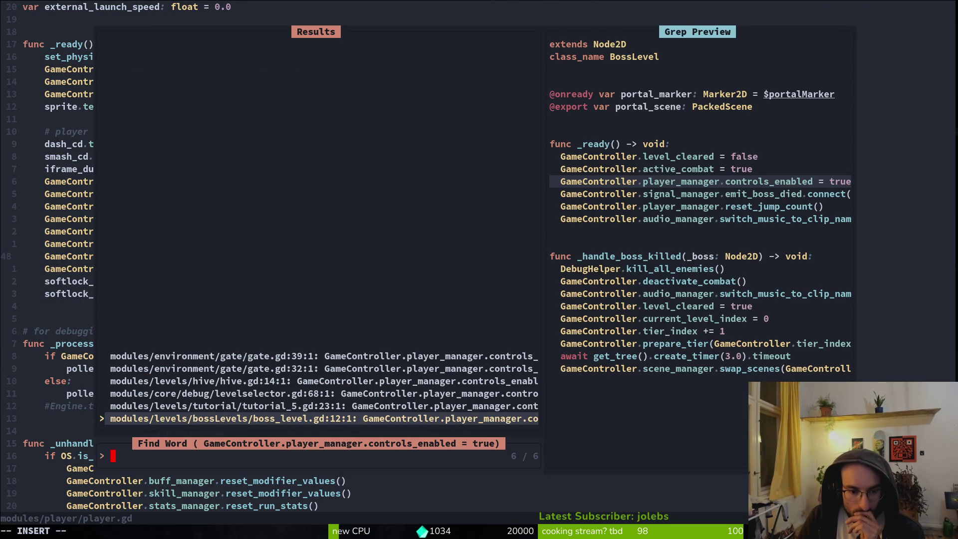
Step: Open the tutorial_5.gd match and inspect its _enable_controls function
left_click(325, 406)
key("Return")
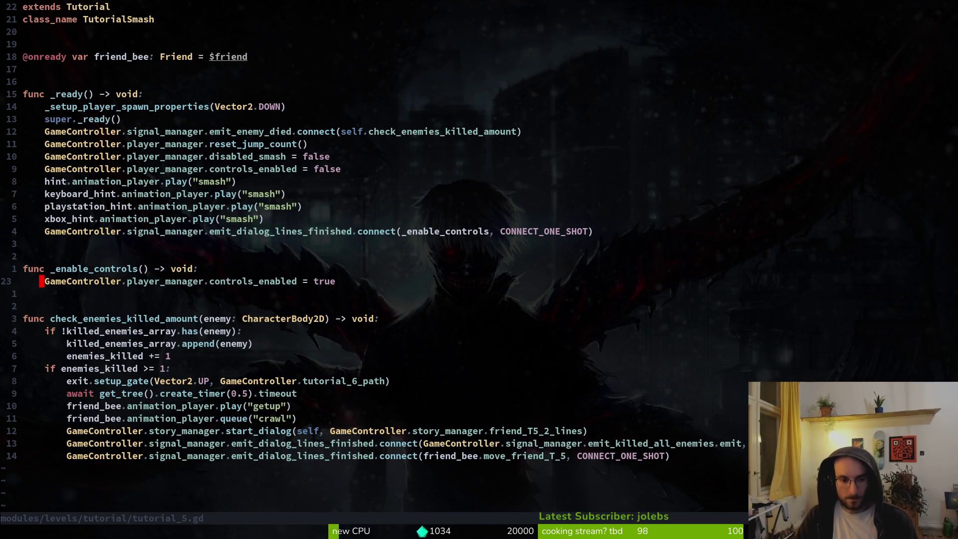
key("k")
key("k")
key("k")
key("k")
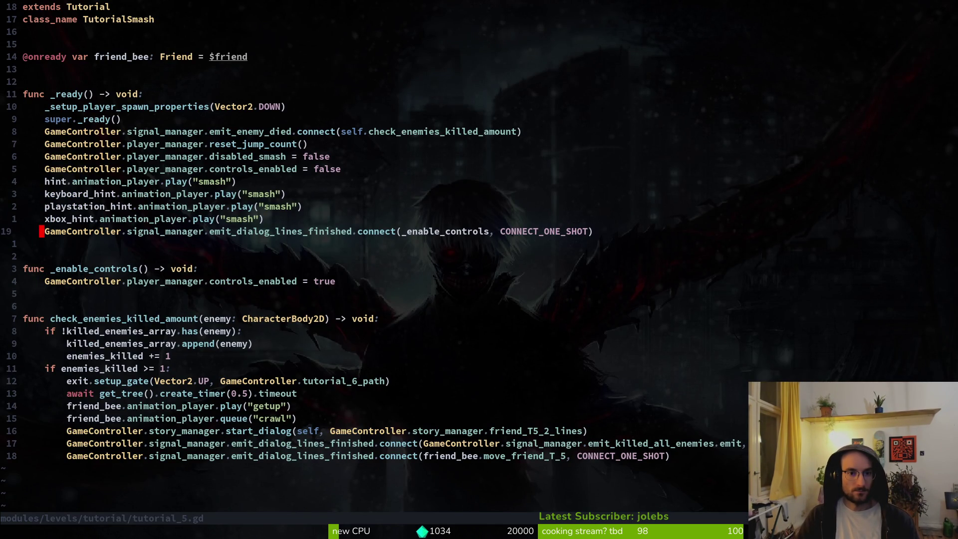
Step: Rerun the 'controls_enabled = true' search and open gate.gd at its match
key("space")
key("f")
key("g")
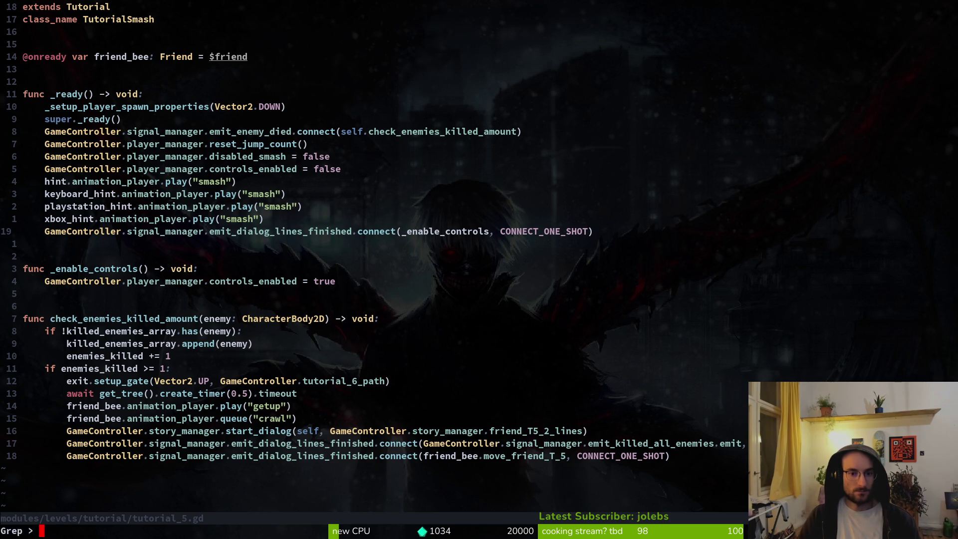
key("ctrl+r")
key("quotedbl")
key("Return")
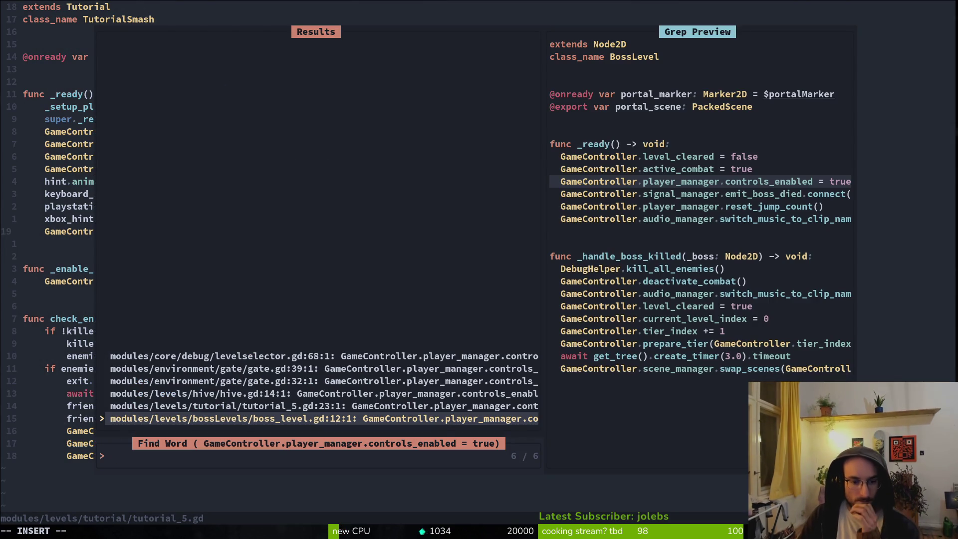
key("Up")
key("Up")
key("Up")
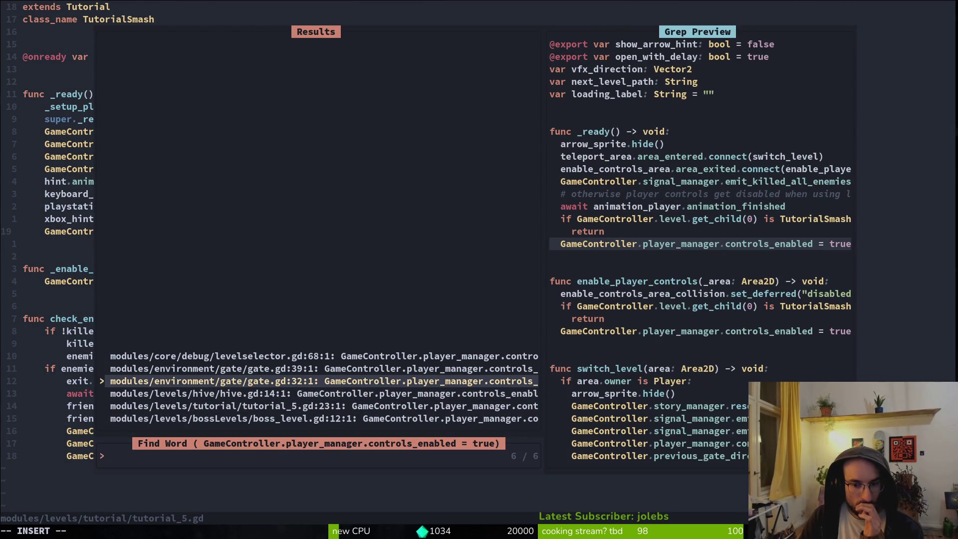
key("Return")
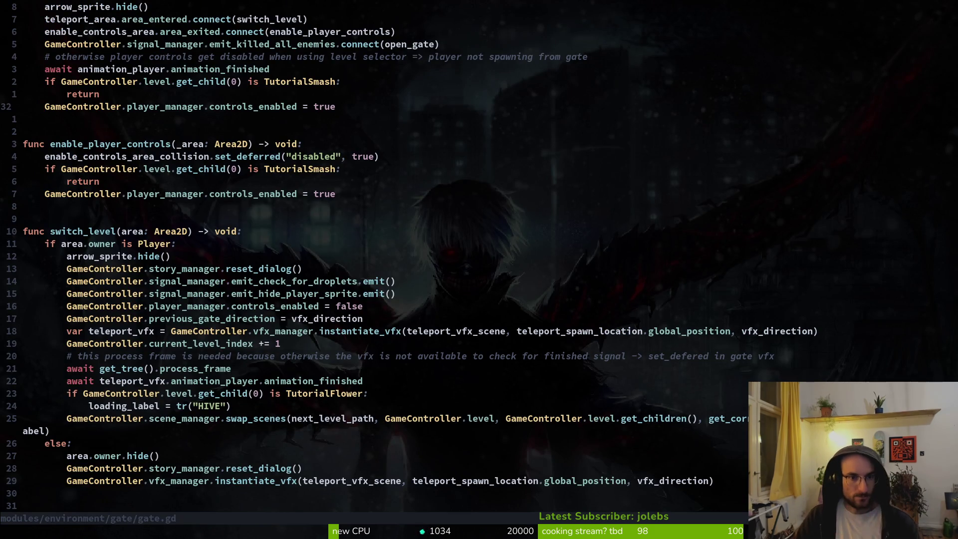
Step: Review gate.gd's enable_controls_area connection line without editing it, glancing at Godot
key("k")
key("k")
key("k")
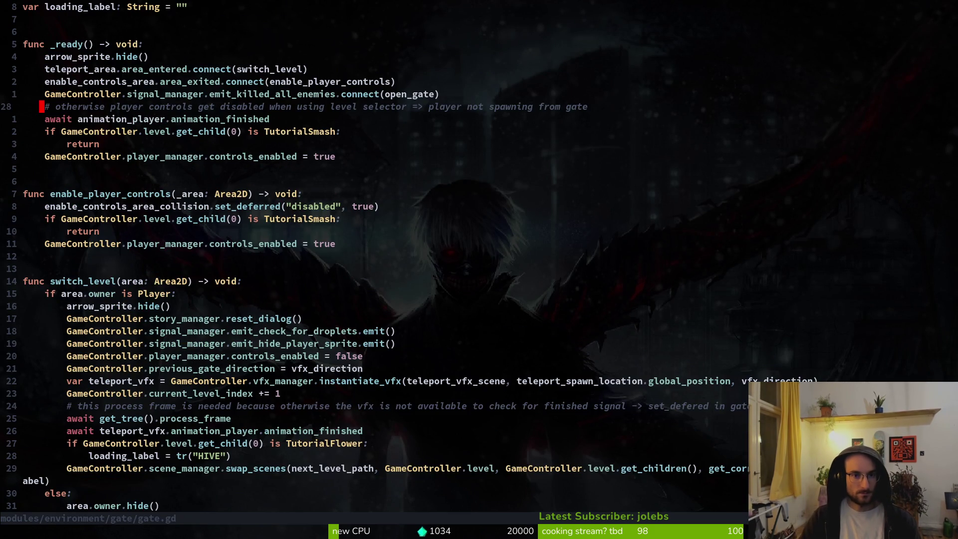
key("k")
key("shift+v")
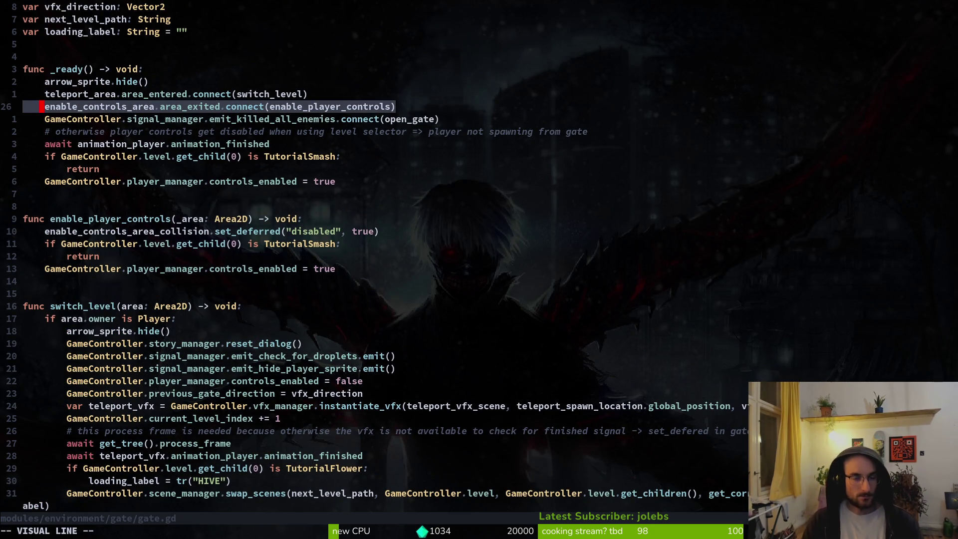
key("Escape")
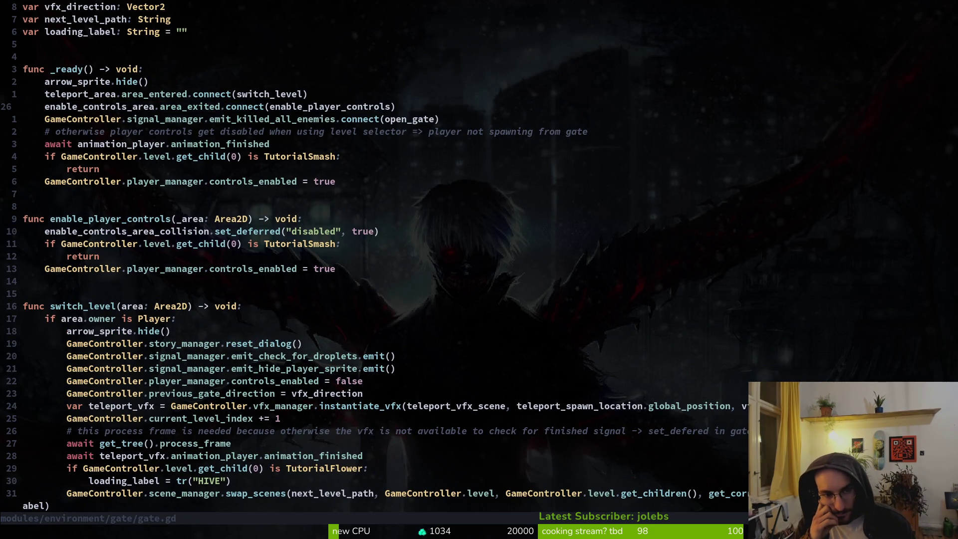
key("alt+Tab")
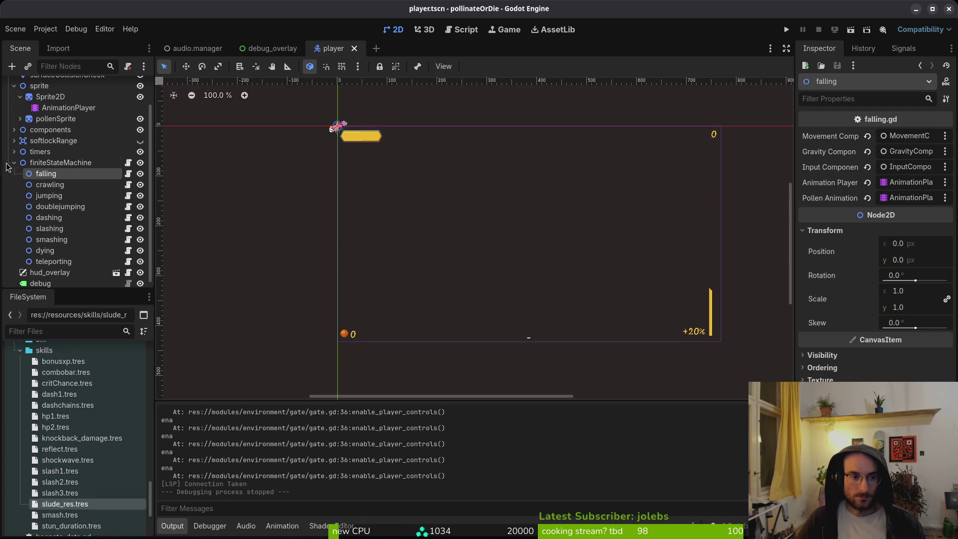
key("alt+Tab")
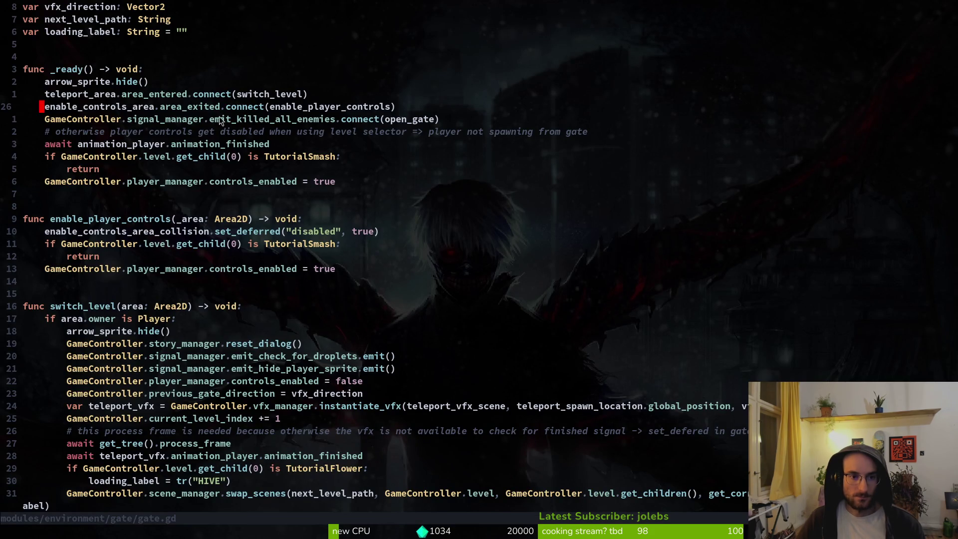
Step: Open the gate.tscn scene in Godot through Quick Open
left_click(125, 111)
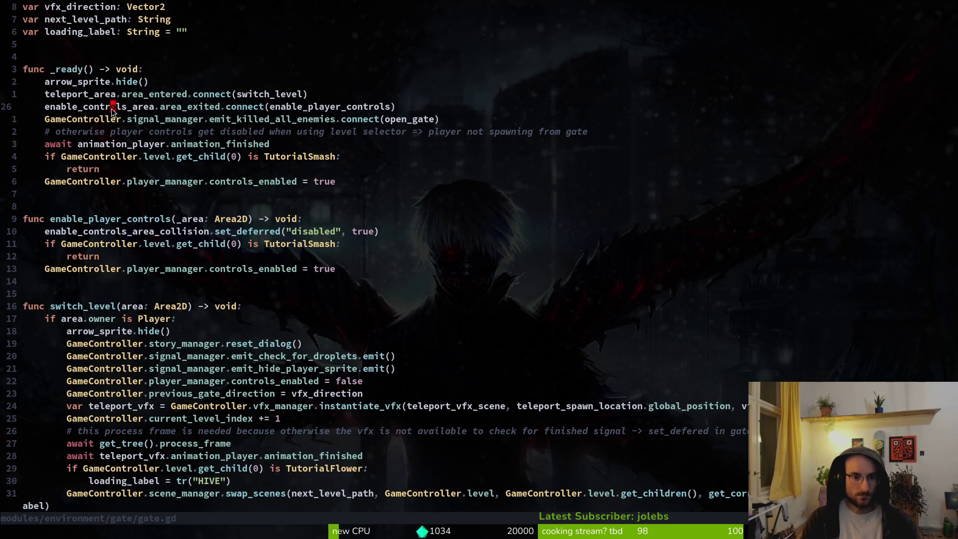
key("alt+Tab")
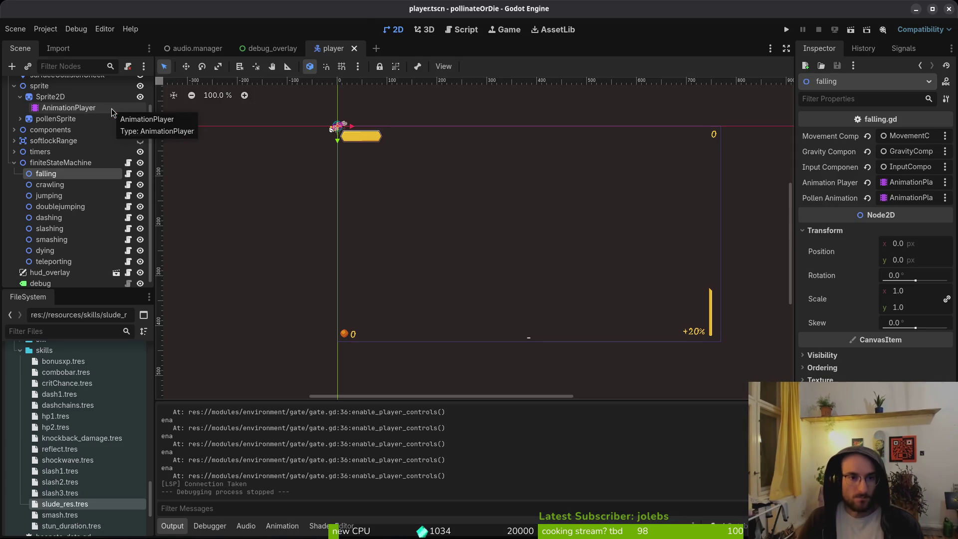
key("shift+alt+o")
type("gatets")
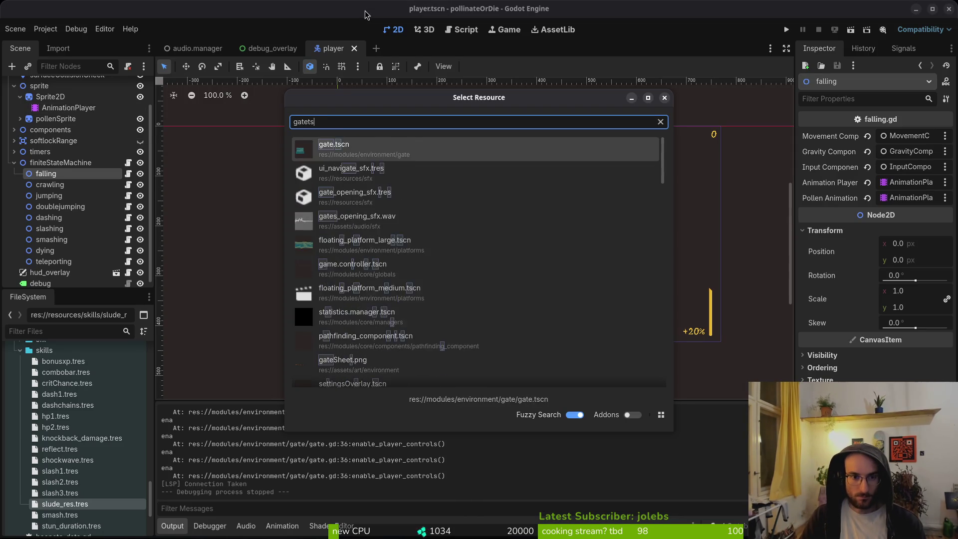
key("Return")
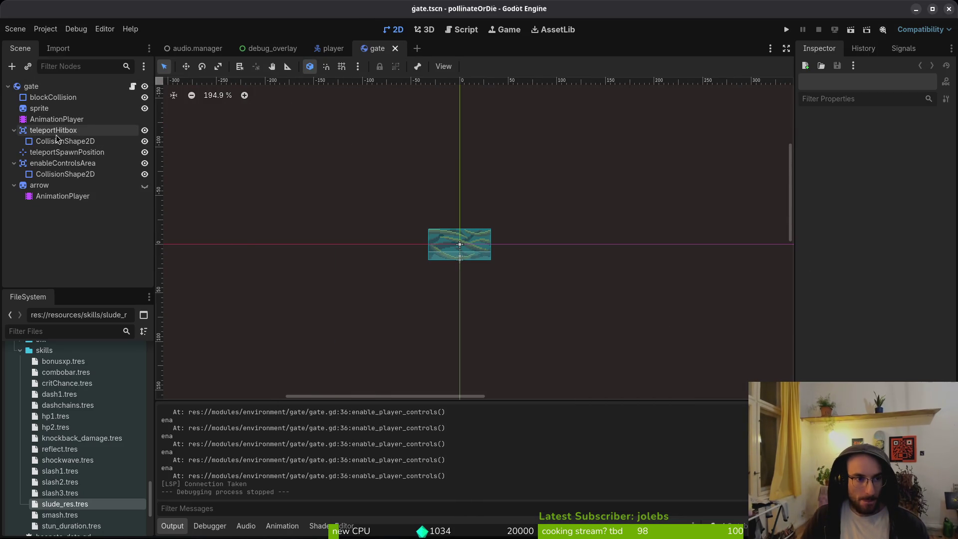
Step: Drag the enableControlsArea collision shape's bottom edge downward and save the scene
left_click(65, 174)
scroll(500, 213, "up", 3)
scroll(428, 239, "up", 3)
left_click_drag(403, 252, 402, 330)
key("ctrl+s")
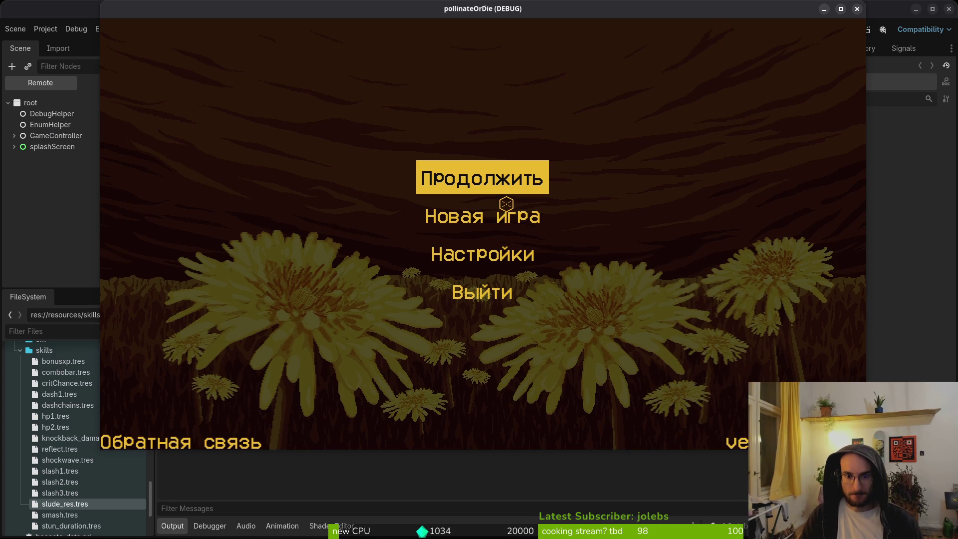
Step: Play-test from the main menu, picking a level via the debug menu, then close the game
left_click(506, 204)
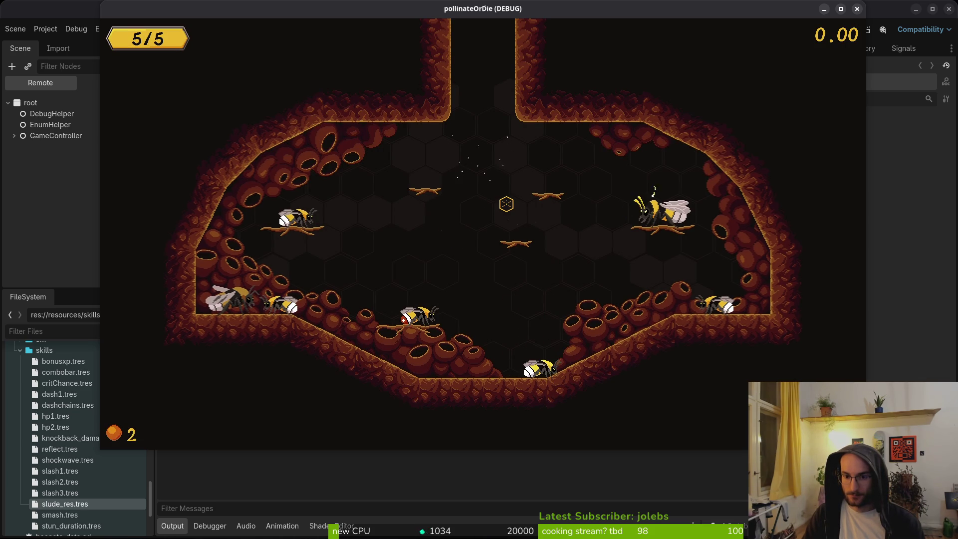
key("Escape")
left_click(507, 204)
key("Down")
key("Down")
key("Down")
key("Down")
key("Escape")
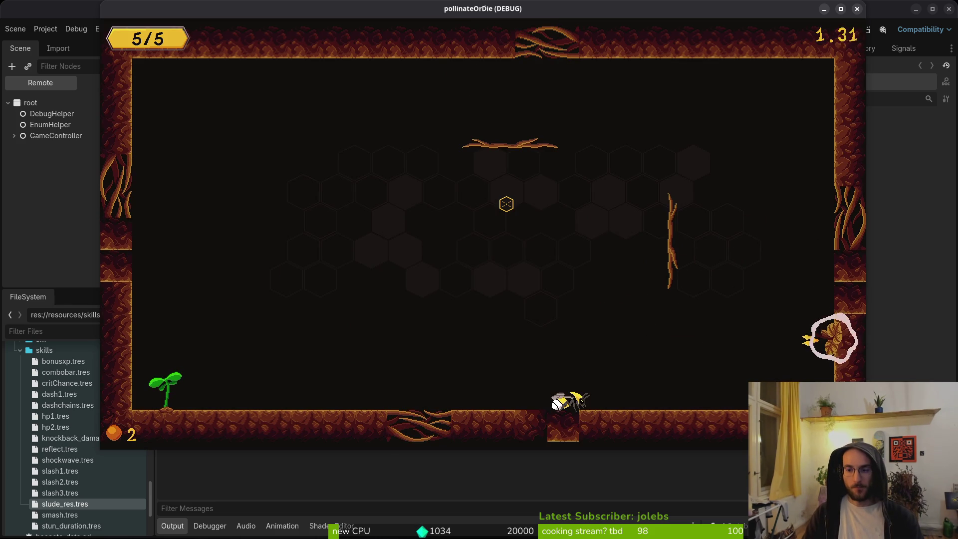
key("Escape")
key("Escape")
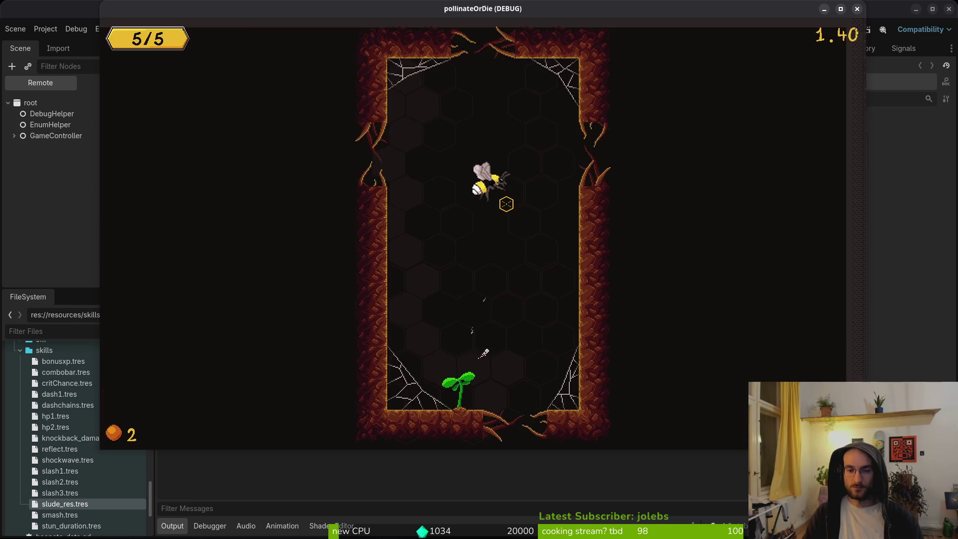
key("Escape")
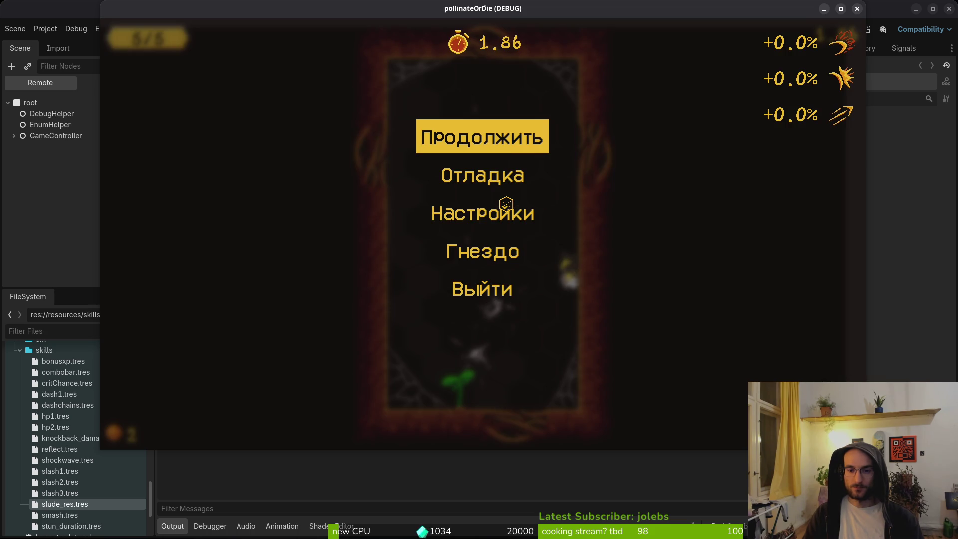
key("F8")
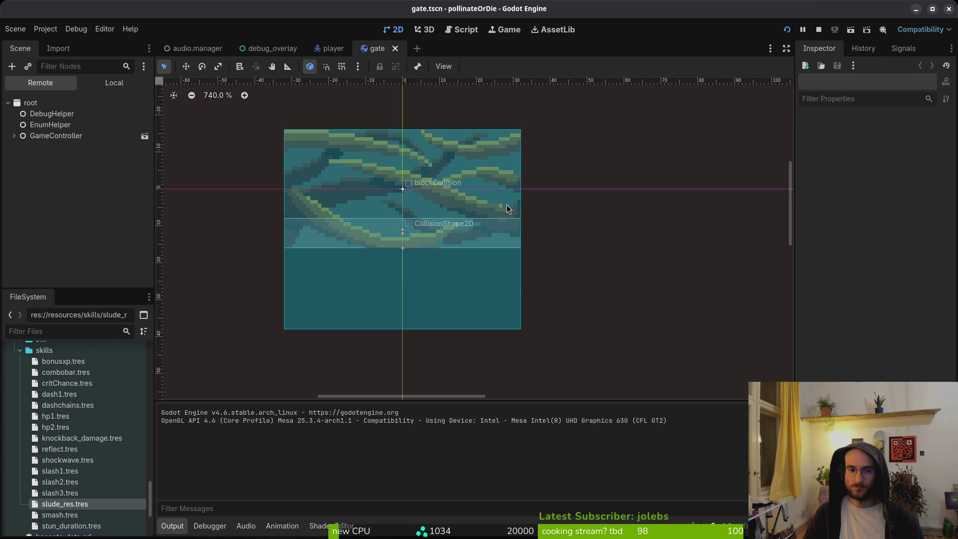
Step: Set the Game view speed to 1/8x and relaunch the game
left_click(492, 31)
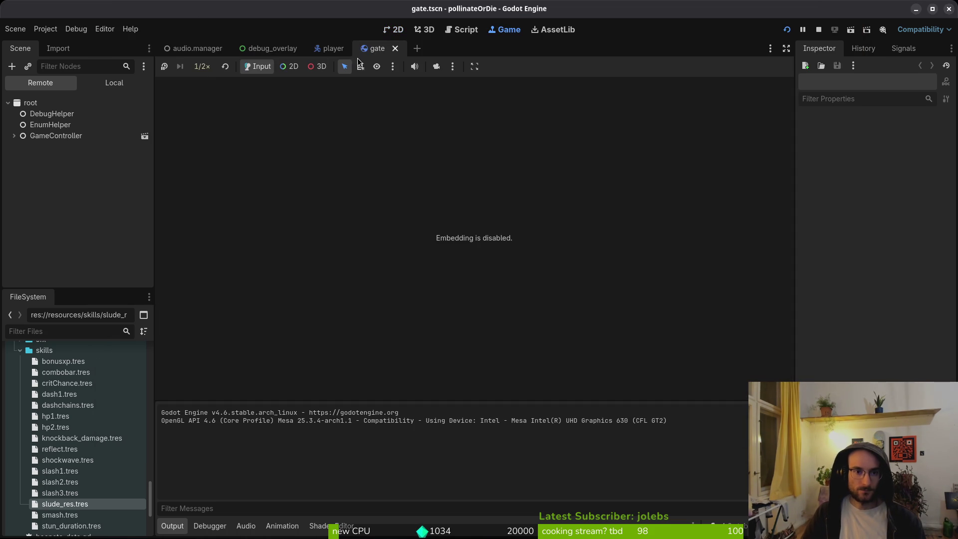
left_click(208, 69)
left_click(222, 95)
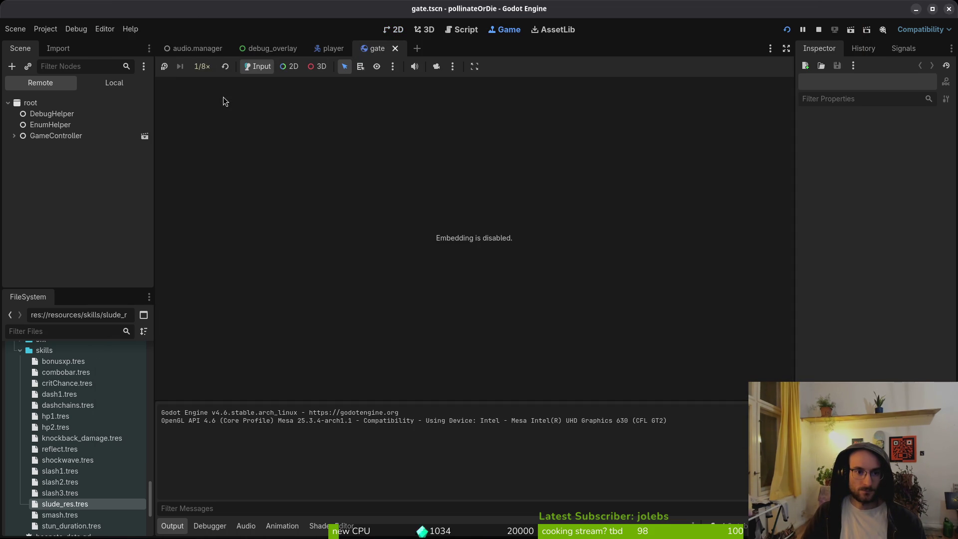
key("F5")
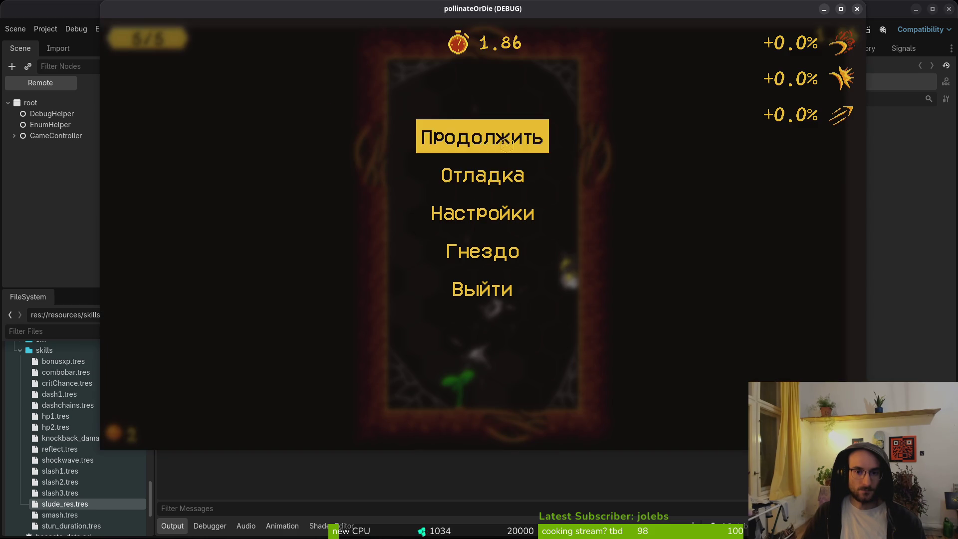
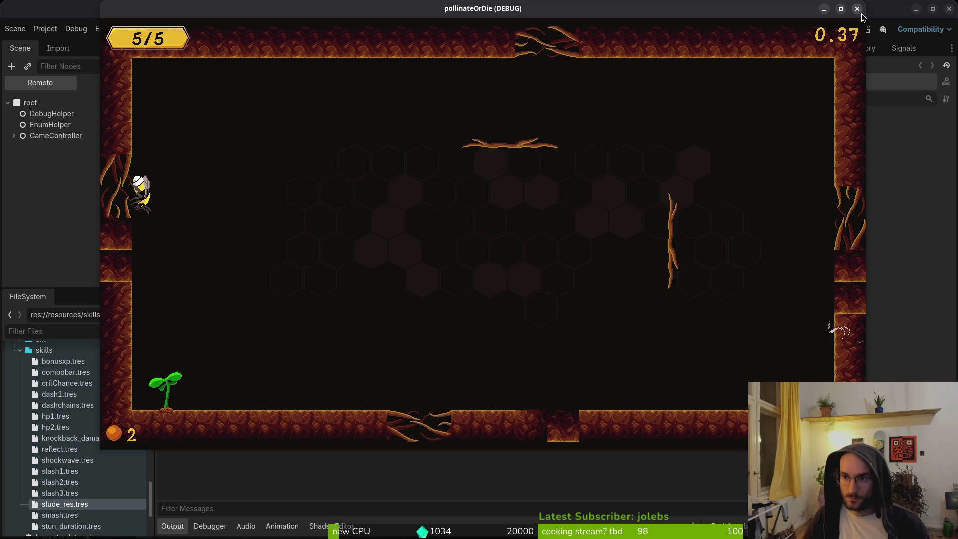
Step: Close the game window, stop the debug session, and relaunch the project
left_click(858, 15)
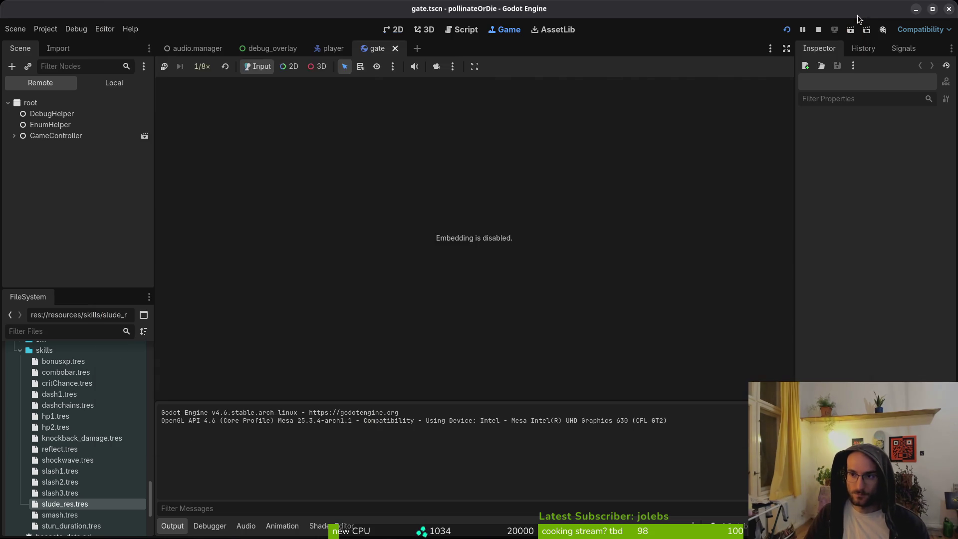
left_click(490, 31)
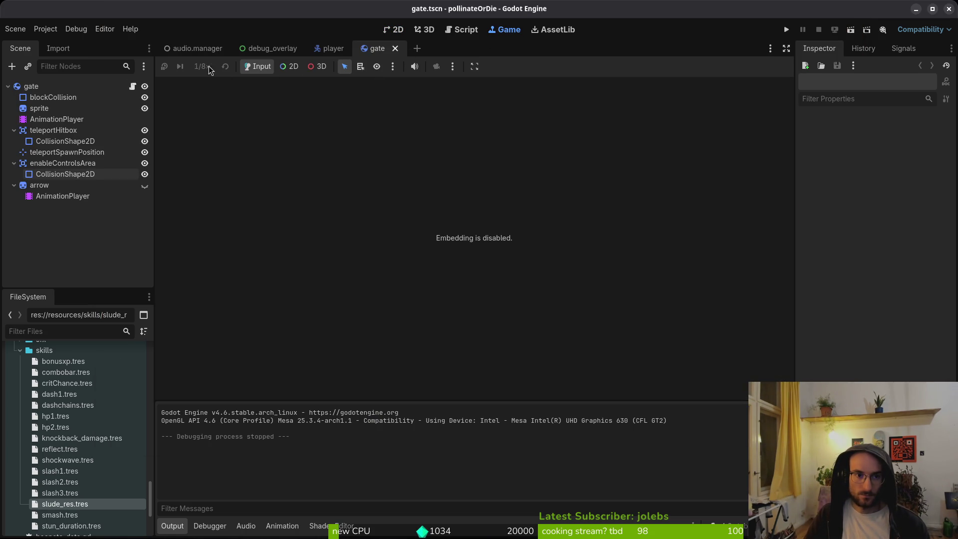
left_click(786, 30)
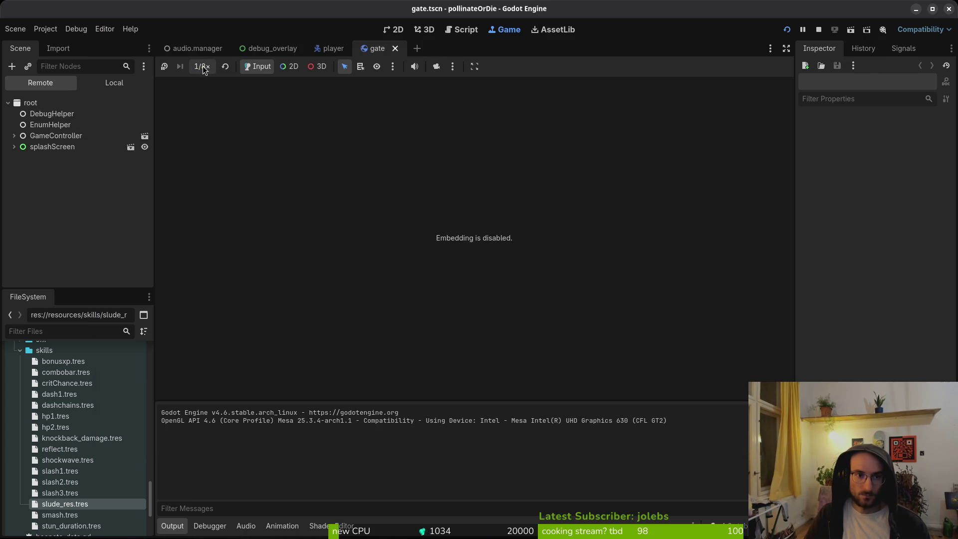
Step: Reset game speed to 1.0x, stop the game, and return to gate.gd in Neovim
left_click(204, 70)
left_click(225, 68)
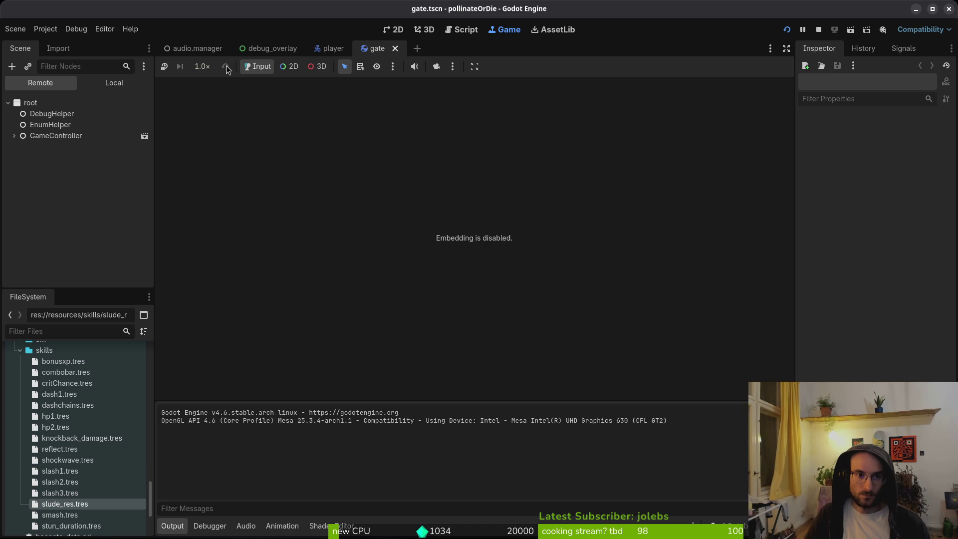
left_click(821, 33)
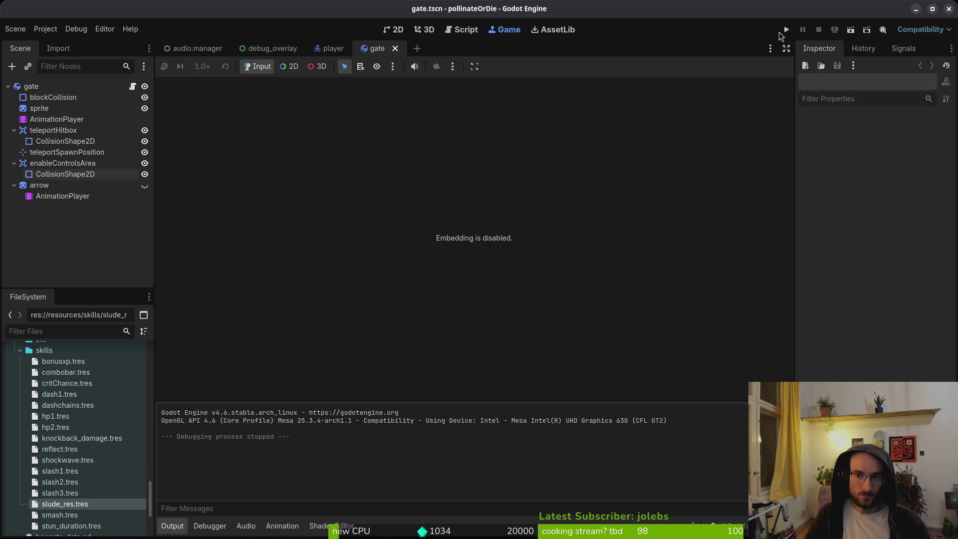
key("alt+Tab")
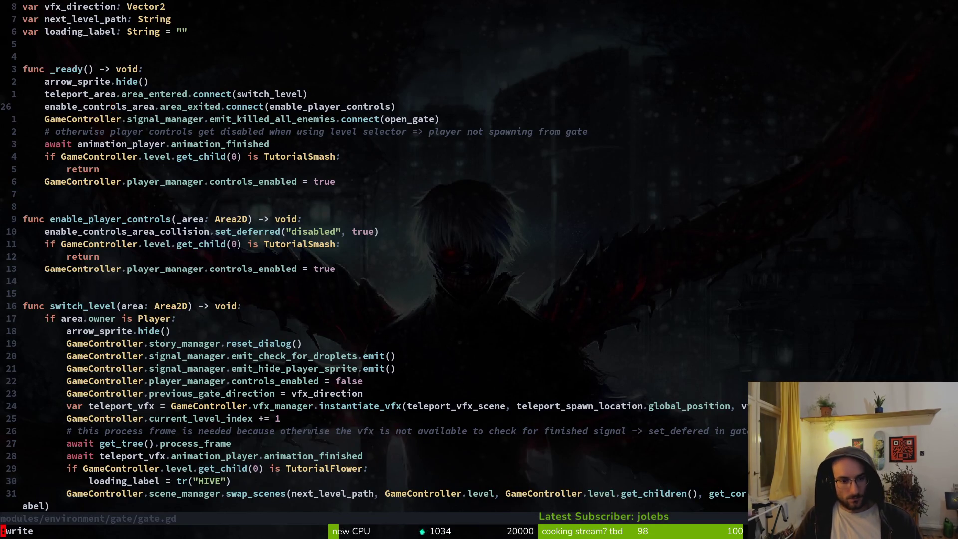
Step: Delete both controls_enabled = true lines from _ready and enable_player_controls
key("Return")
key("j")
key("j")
key("j")
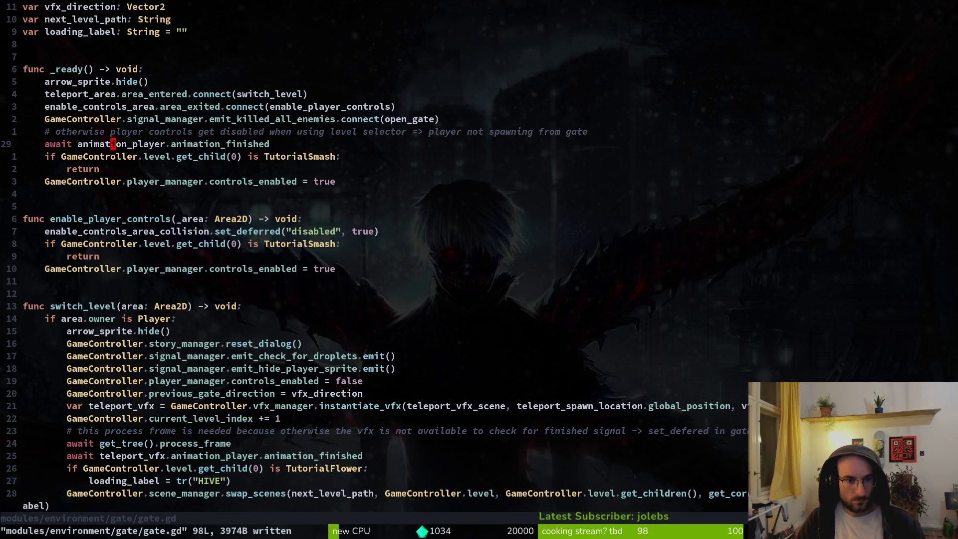
key("j")
key("d")
key("d")
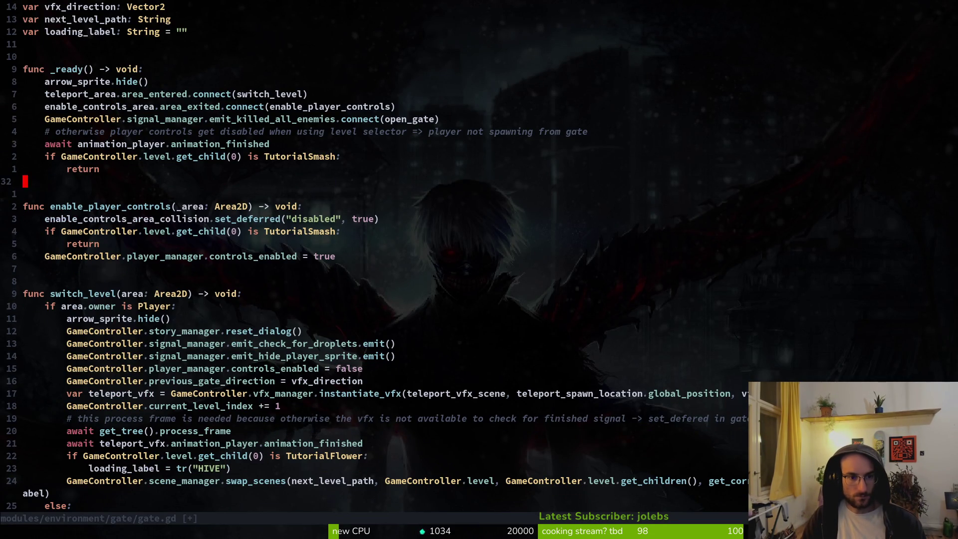
key("j")
key("j")
key("j")
key("j")
key("d")
key("d")
Step: Save gate.gd with :w and relaunch the game in Godot with F5
type(":w")
key("Return")
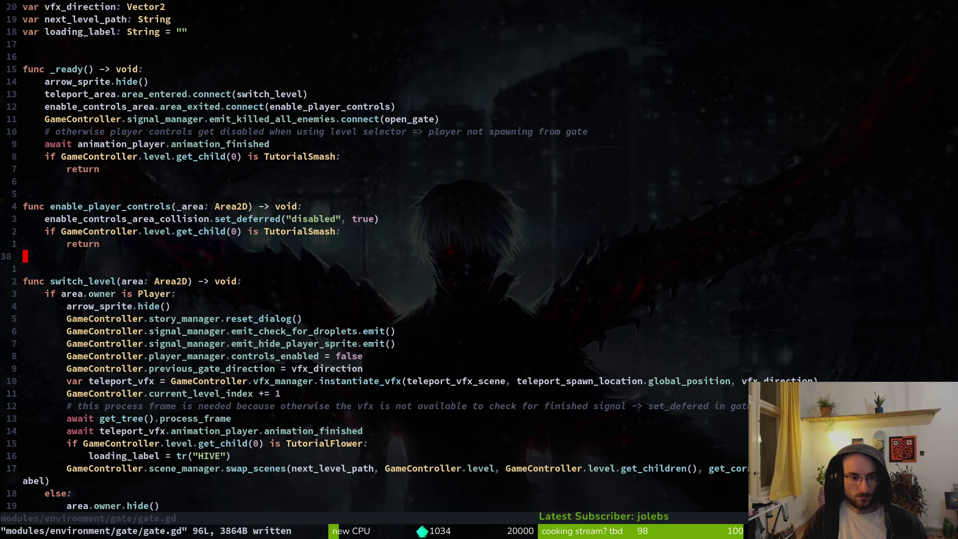
key("alt+Tab")
key("F5")
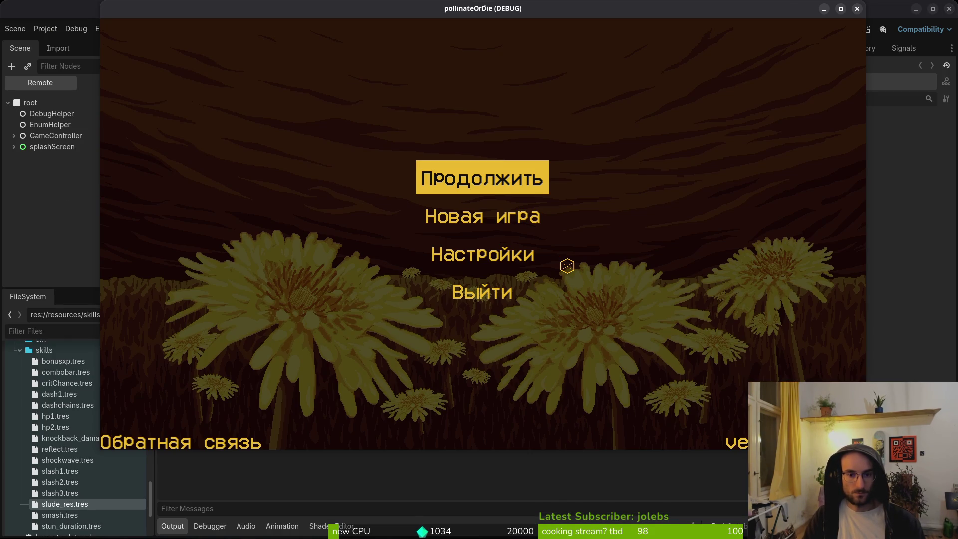
Step: Start playing from the main menu, close the game, and open debug.helper.gd in Neovim
key("Return")
key("F8")
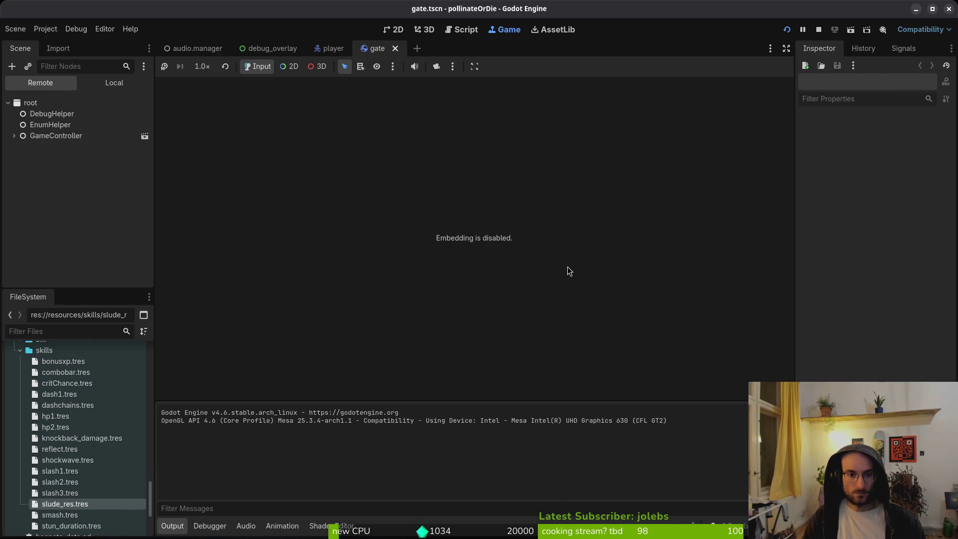
key("alt+Tab")
key("ctrl+p")
type("debug.helper")
key("Return")
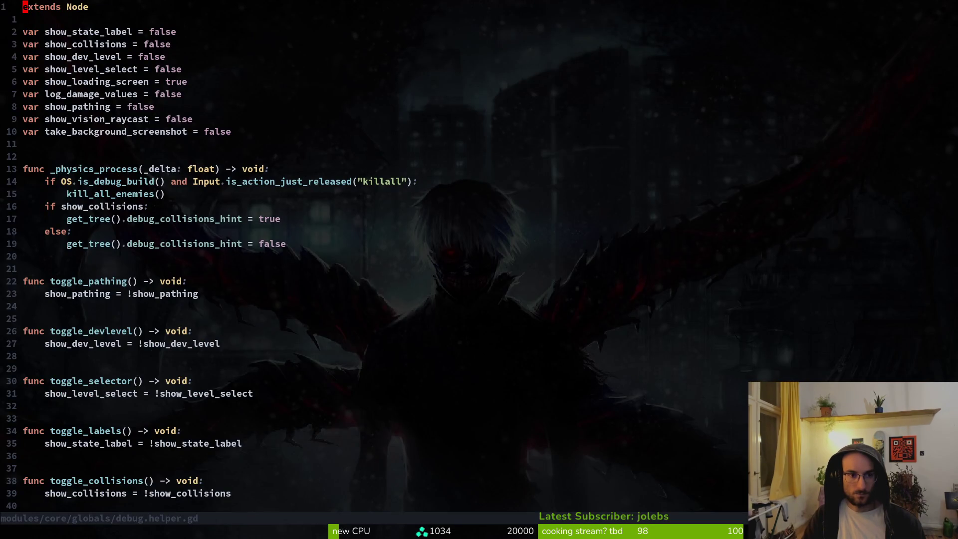
Step: Change show_dev_level to true, save debug.helper.gd, and run the project
type("ciwtrue")
key("Escape")
type(":w")
key("Return")
key("alt+Tab")
key("F5")
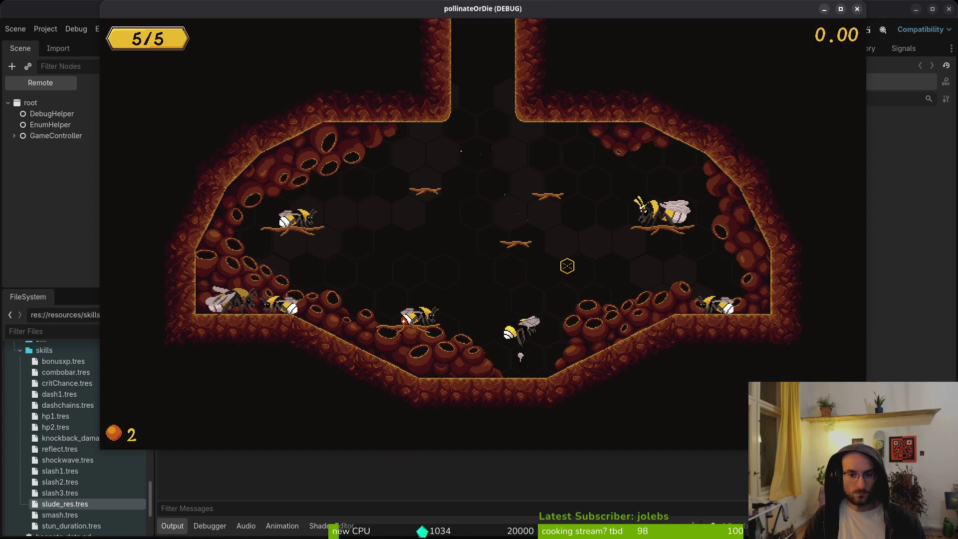
Step: Enable the development level from the pause debug menu, dash the bee, then close the game
key("Escape")
key("Return")
key("Down")
key("Down")
key("Down")
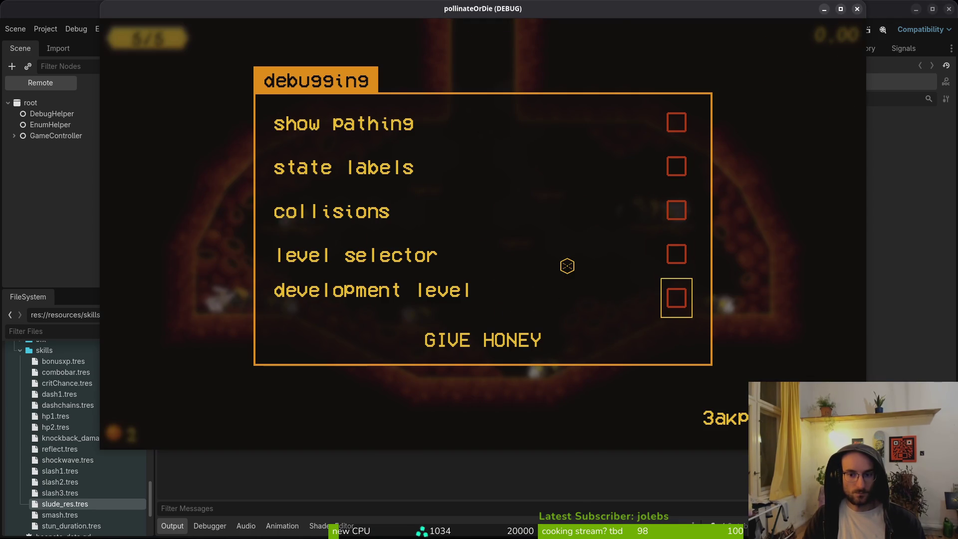
key("Return")
key("Escape")
key("Escape")
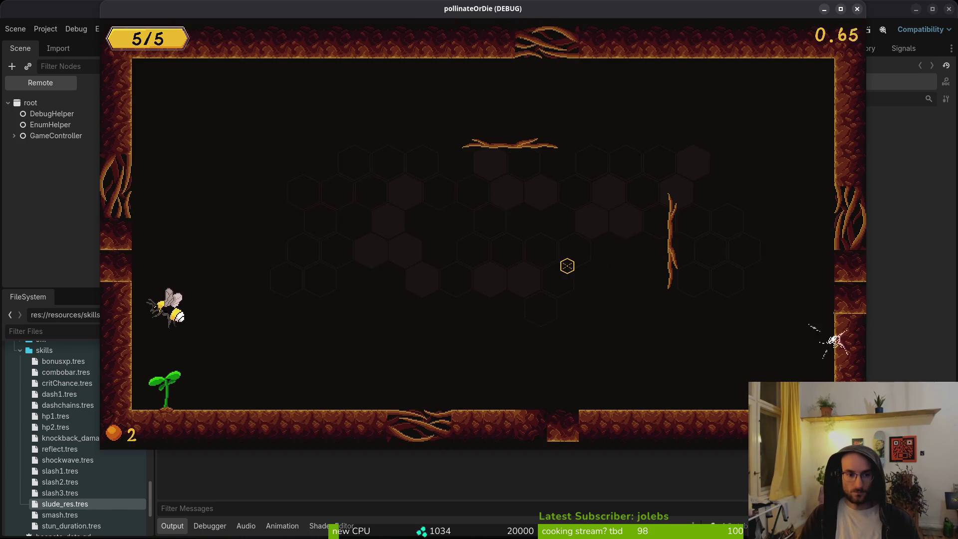
left_click(567, 266)
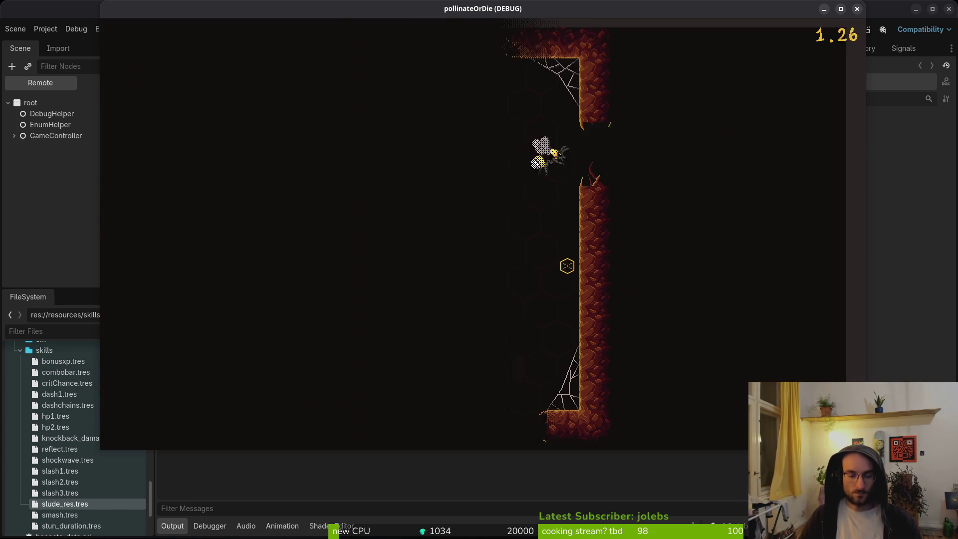
left_click(857, 9)
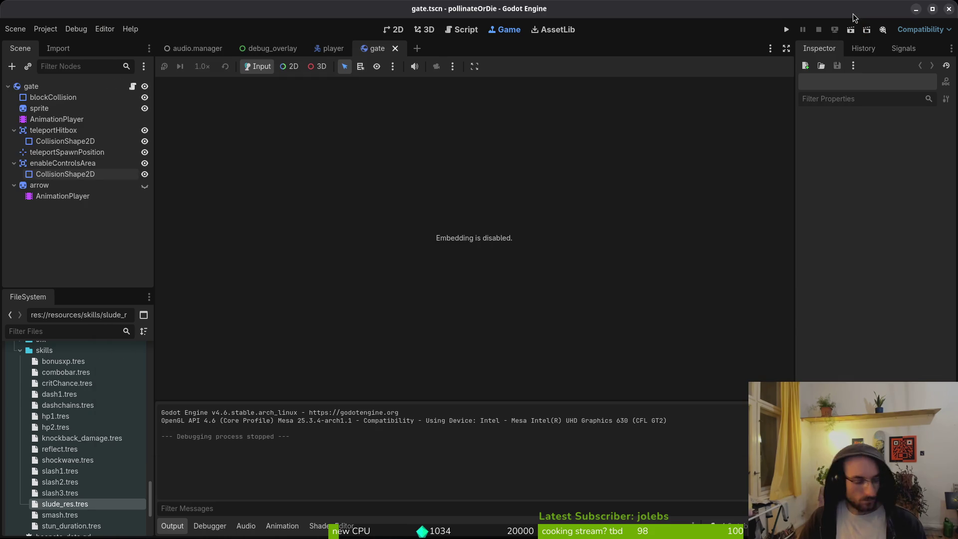
key("alt+Tab")
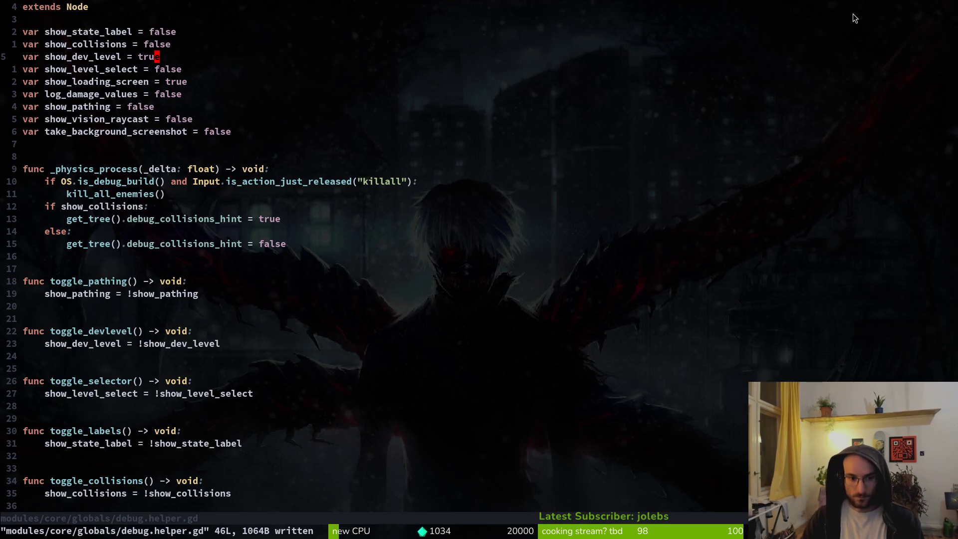
Step: Open portal.gd and yank its line disabling player controls
key("ctrl+p")
type("port")
key("Return")
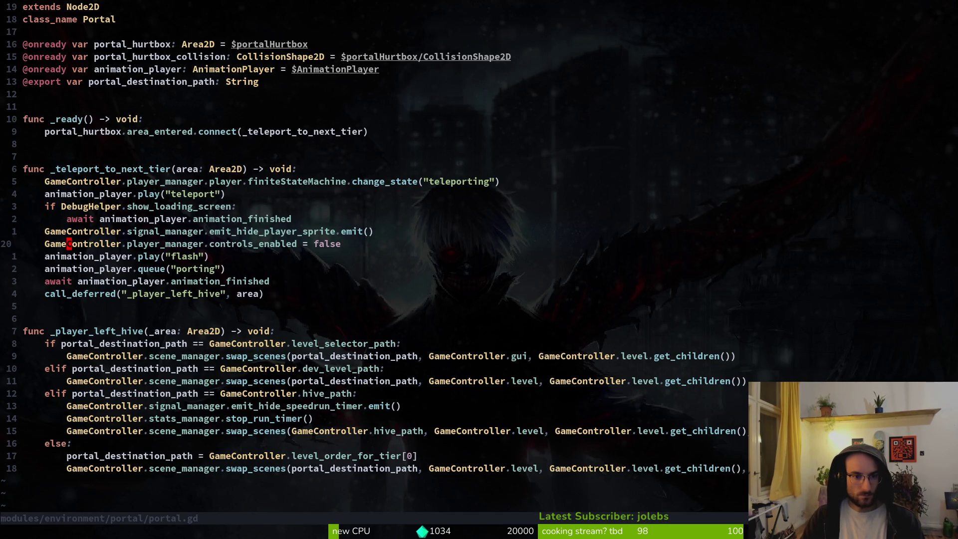
key("V")
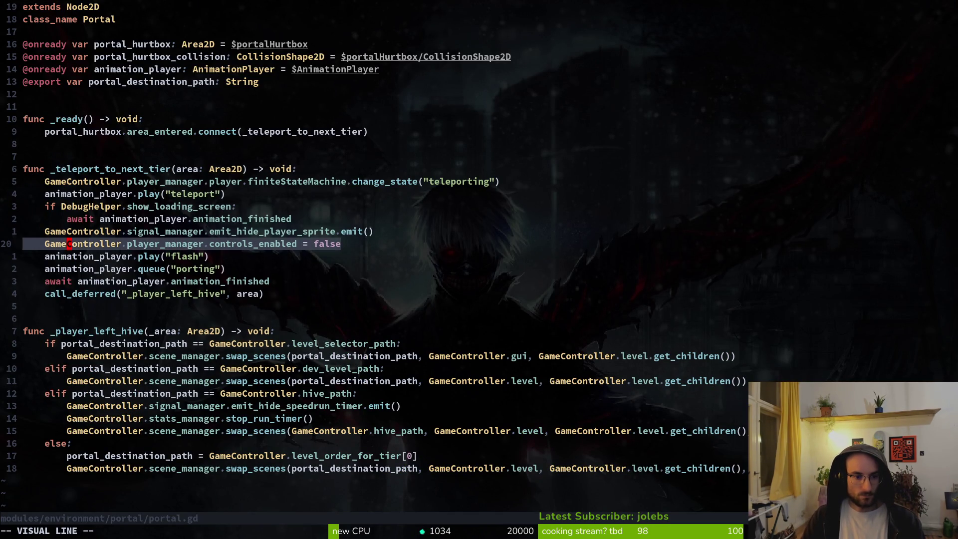
key("y")
key("G")
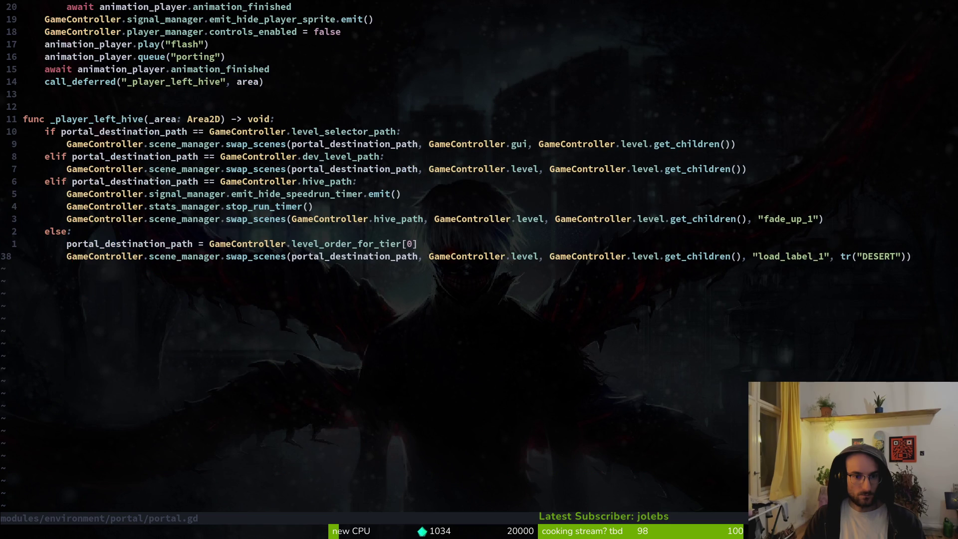
key("ctrl+o")
Step: Search the project for controls_enabled = true and preview the hive.gd match
key("super+v")
key("Down")
key("Up")
key("Return")
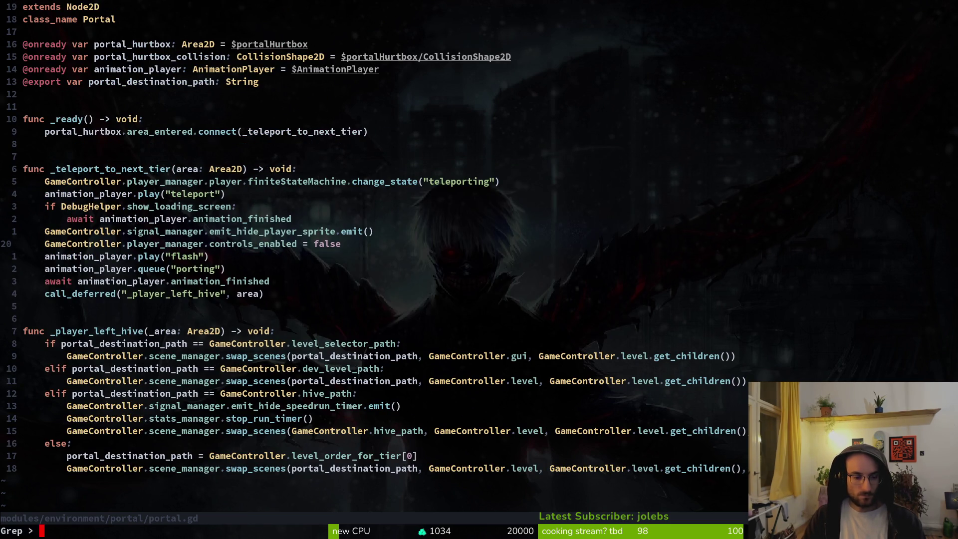
key("Return")
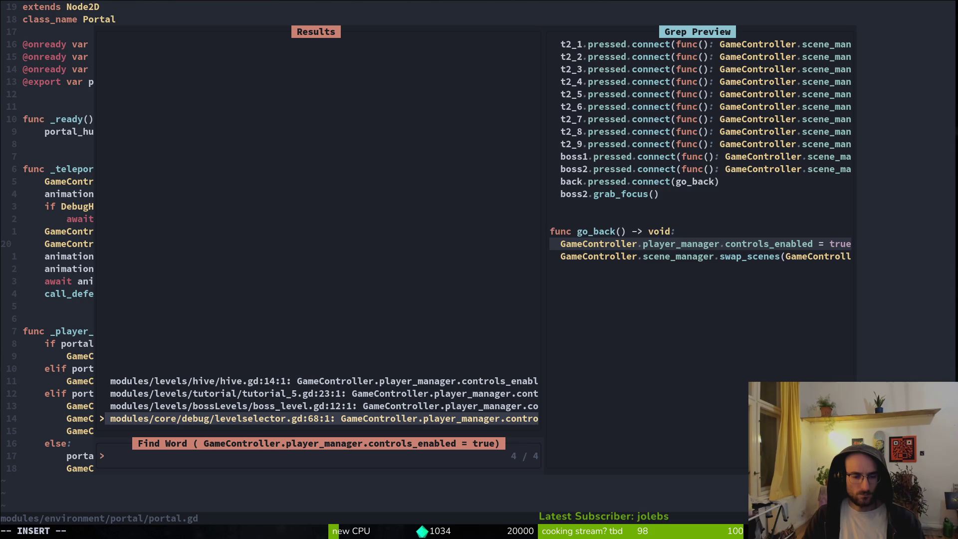
key("Up")
key("Up")
key("Up")
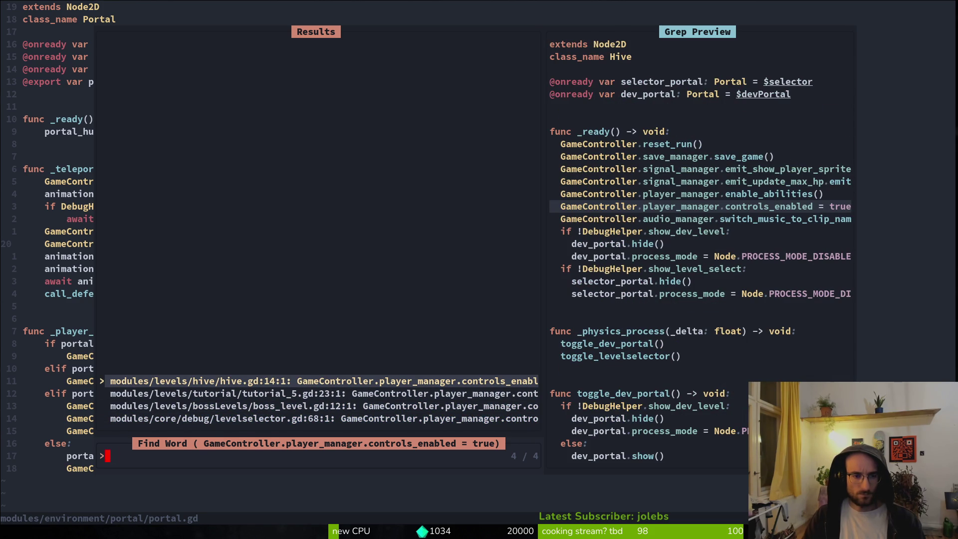
key("Escape")
Step: Find and open falling.gd using the 'fall' file filter
key("space")
key("f")
key("f")
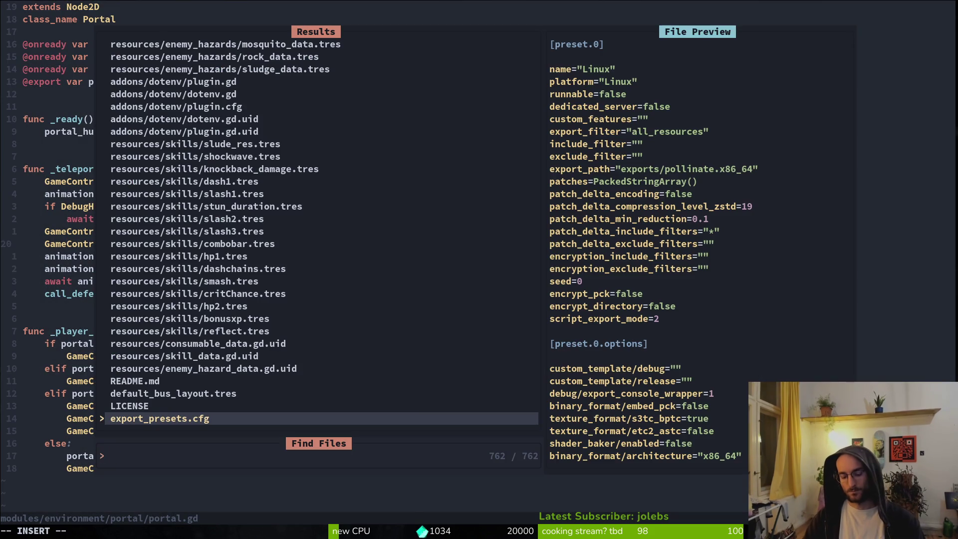
type("pl")
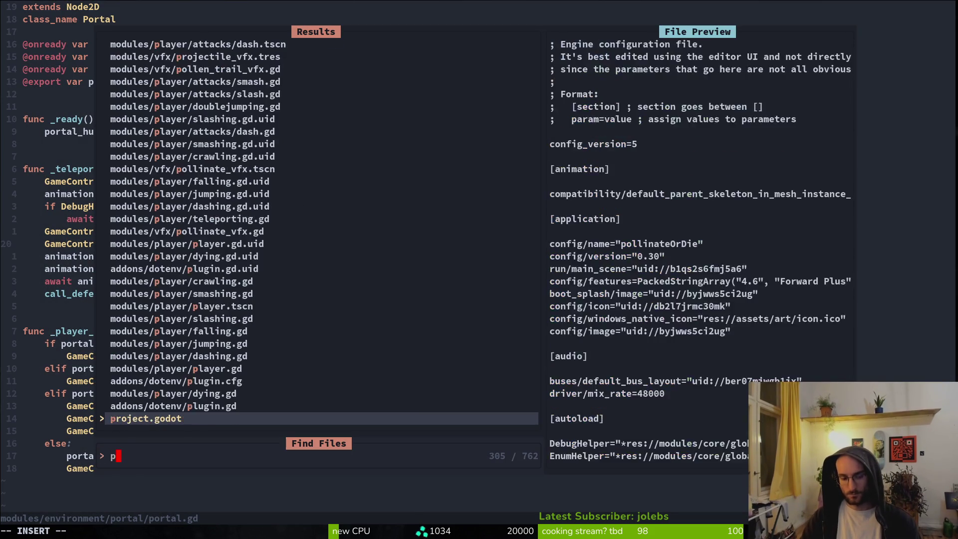
key("BackSpace")
key("BackSpace")
type("fall")
key("Return")
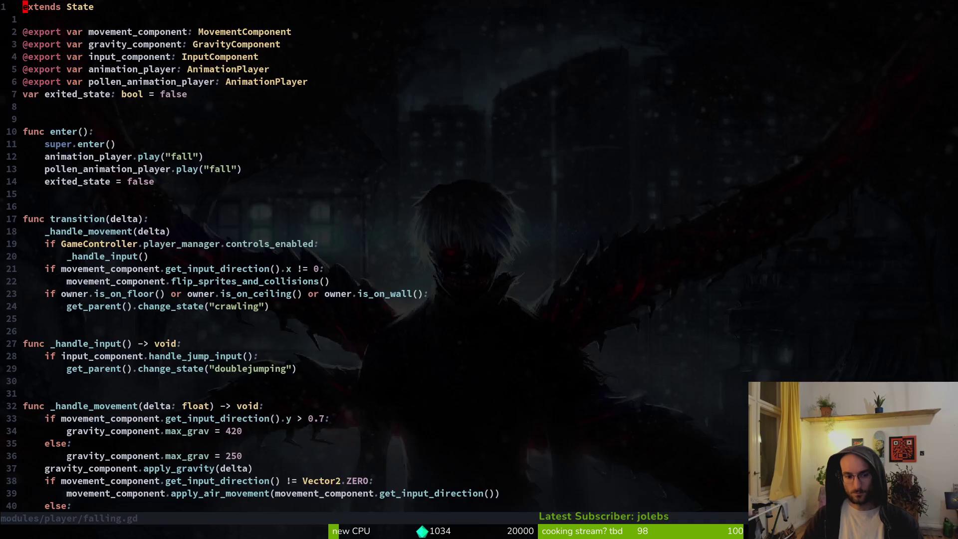
Step: Move and indent the _handle_movement(delta) call under the controls check, then save falling.gd
key("braceright")
key("braceright")
key("3")
key("j")
key("shift+v")
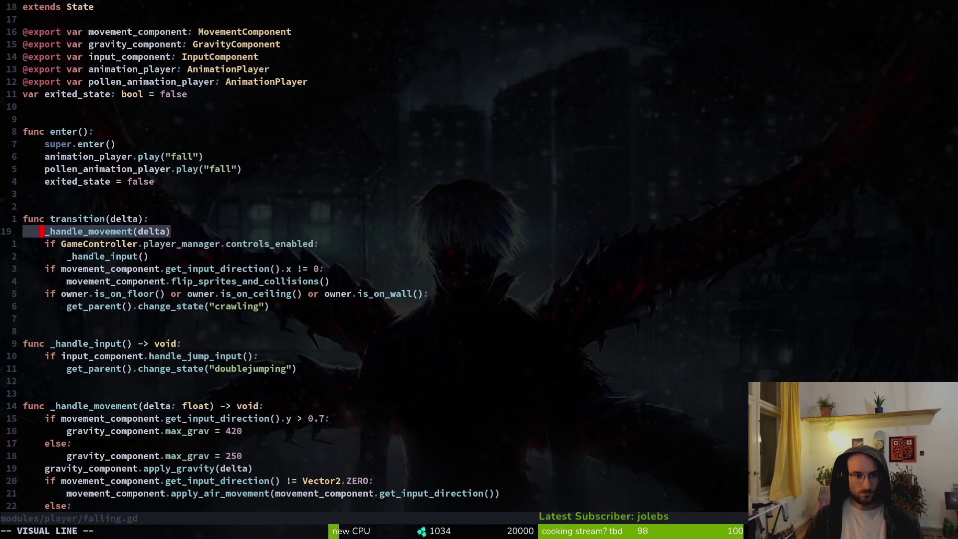
key("Escape")
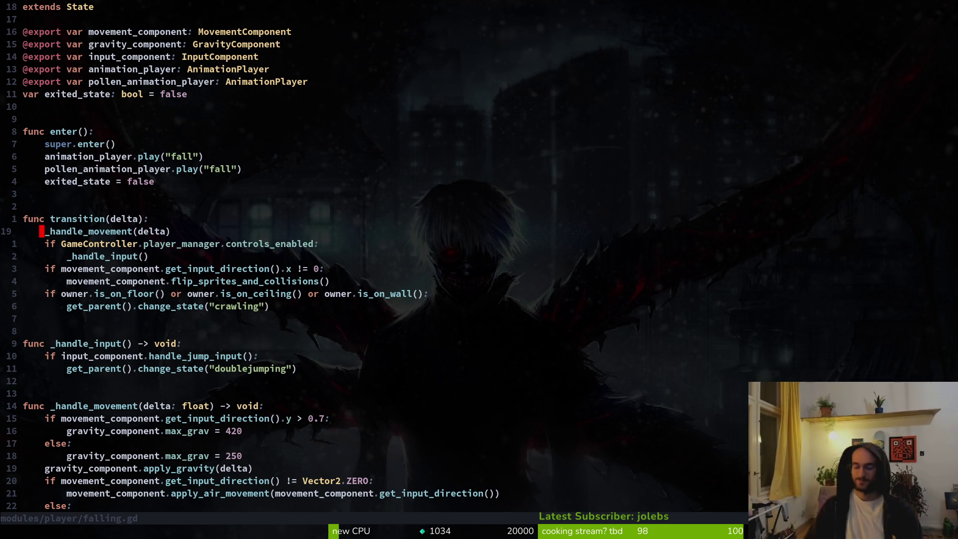
left_click(42, 231)
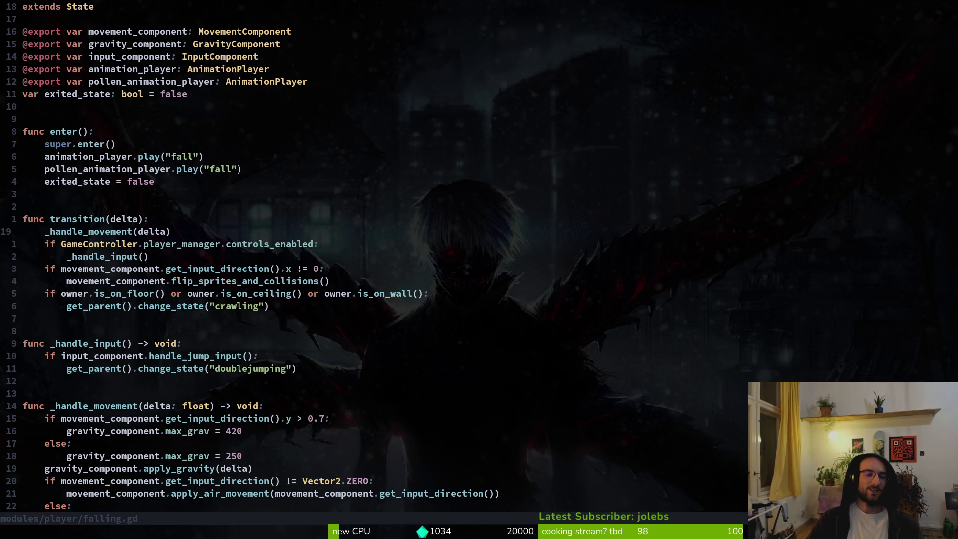
key("shift+v")
key("shift+j")
key("Escape")
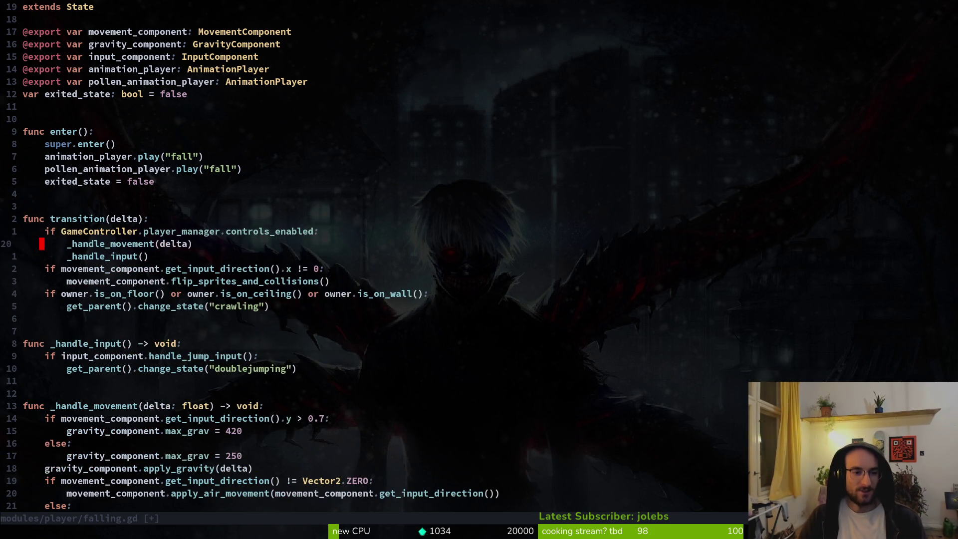
type(":w")
key("Return")
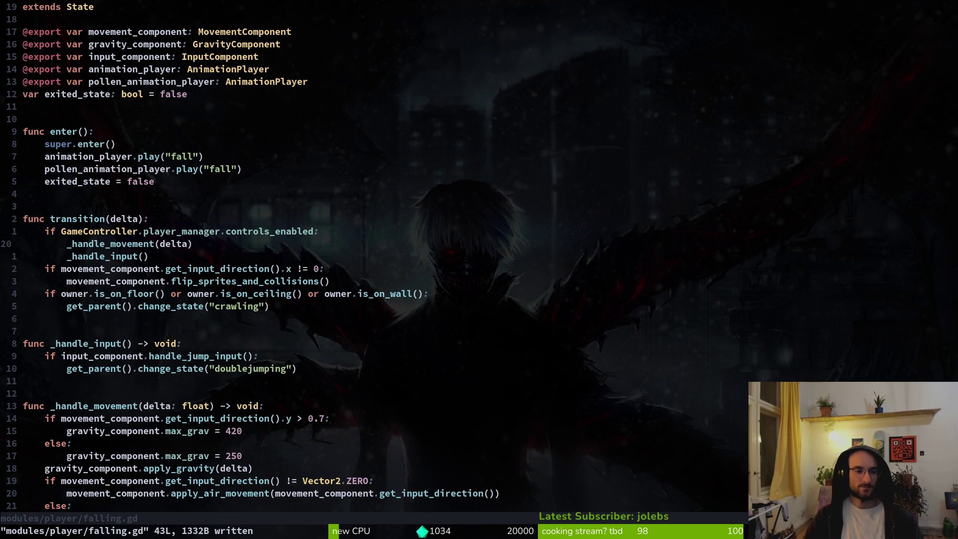
Step: Delete the _handle_input function and its leftover call, saving falling.gd
left_click(25, 318)
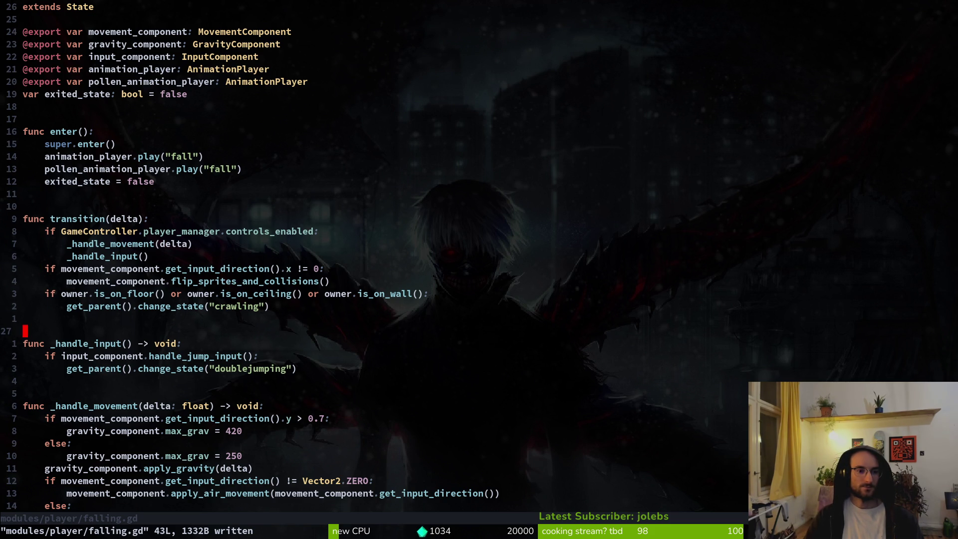
key("V")
key("k")
key("k")
key("Escape")
key("j")
key("V")
key("j")
key("j")
key("j")
key("j")
type("d")
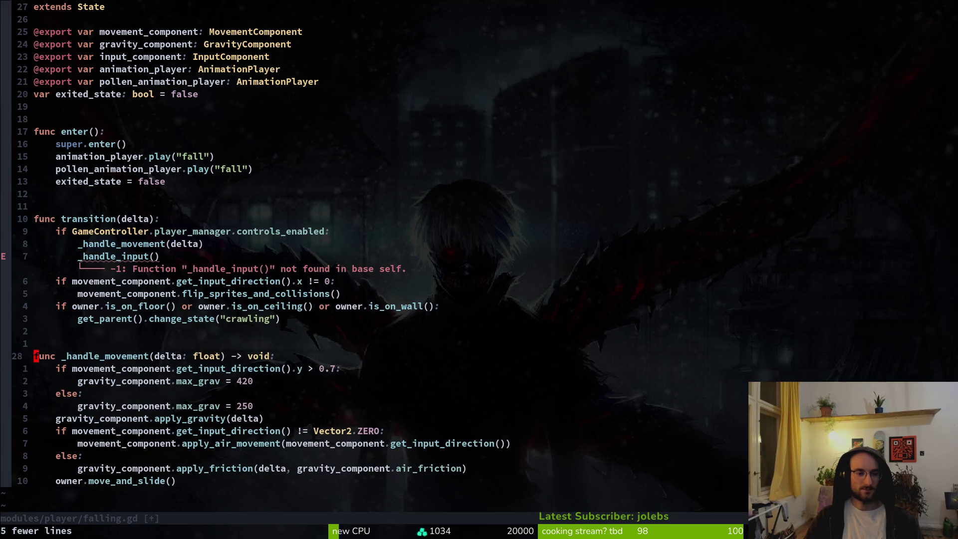
type(":w")
key("Return")
key("k")
key("k")
key("k")
key("j")
key("d")
key("d")
type(":w")
key("Return")
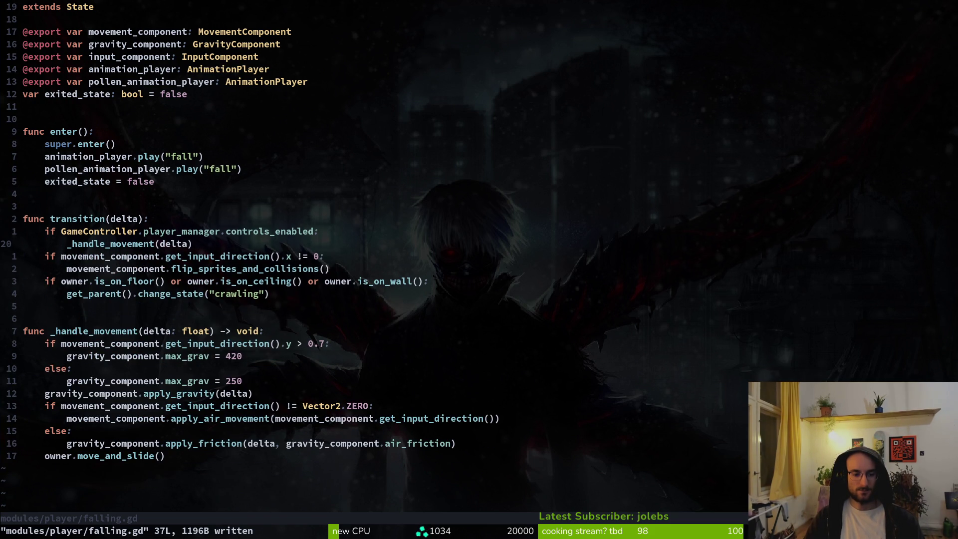
Step: Open and review player_finite_state_machine.gd, then run the game project
key("space")
key("f")
key("f")
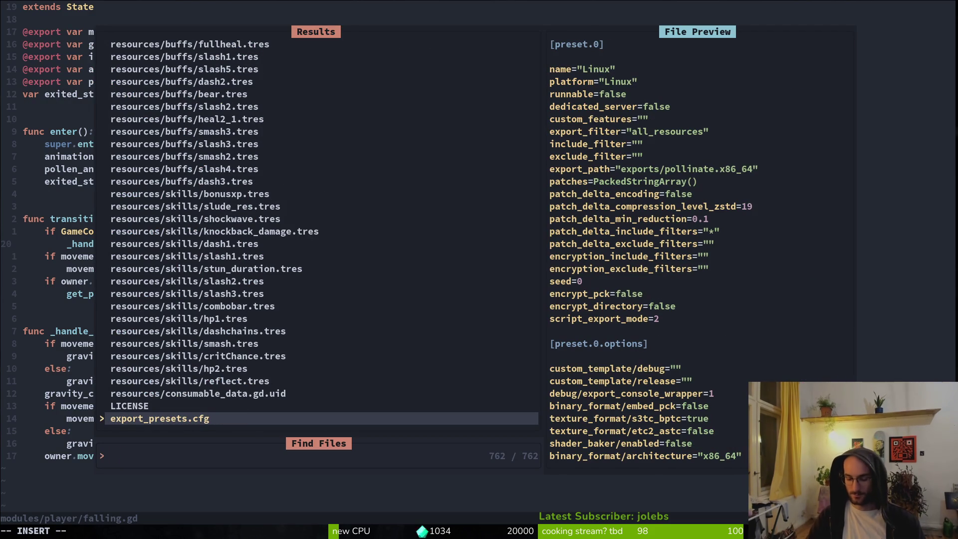
type("pfin")
key("Return")
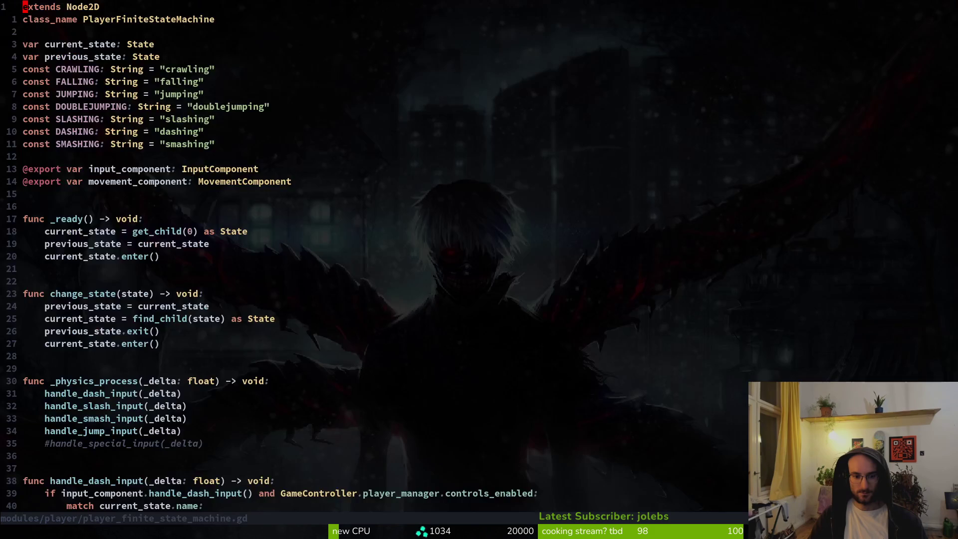
key("ctrl+d")
key("ctrl+d")
key("ctrl+d")
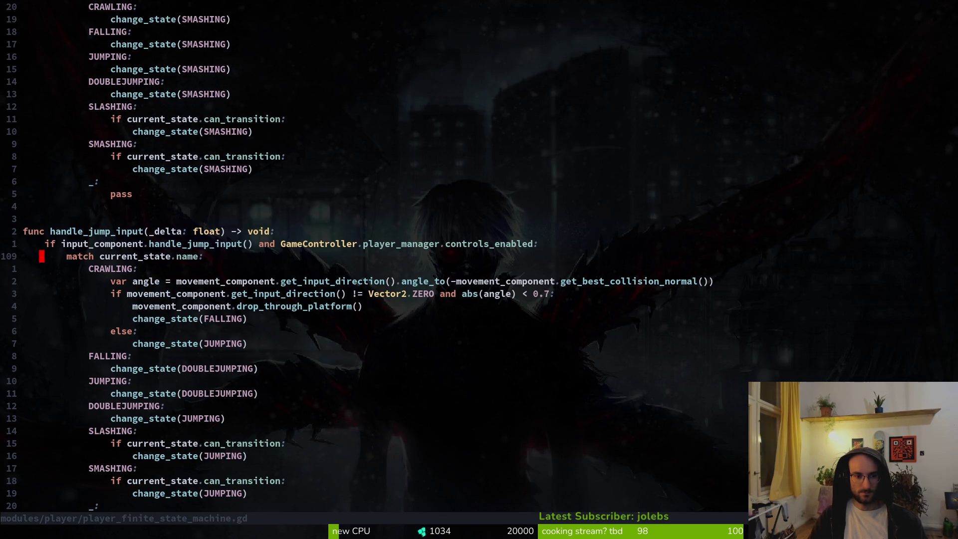
key("ctrl+d")
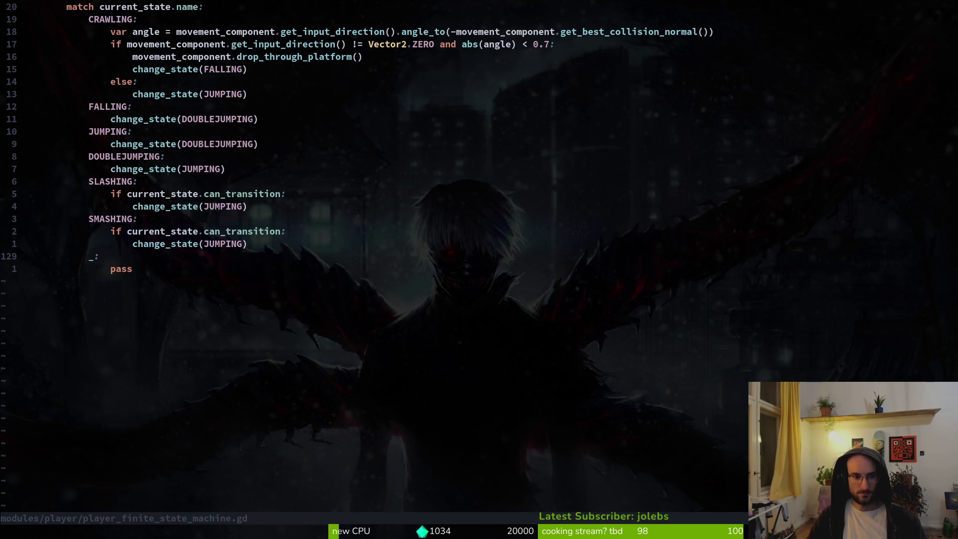
key("alt+Tab")
key("F5")
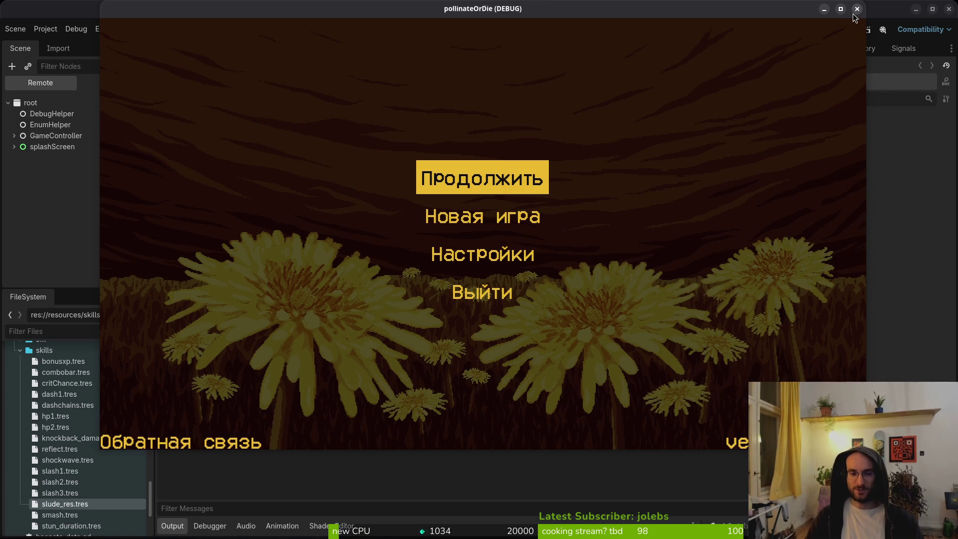
Step: Continue the saved game into the first level, close it, and view gate scene in 2D
key("Return")
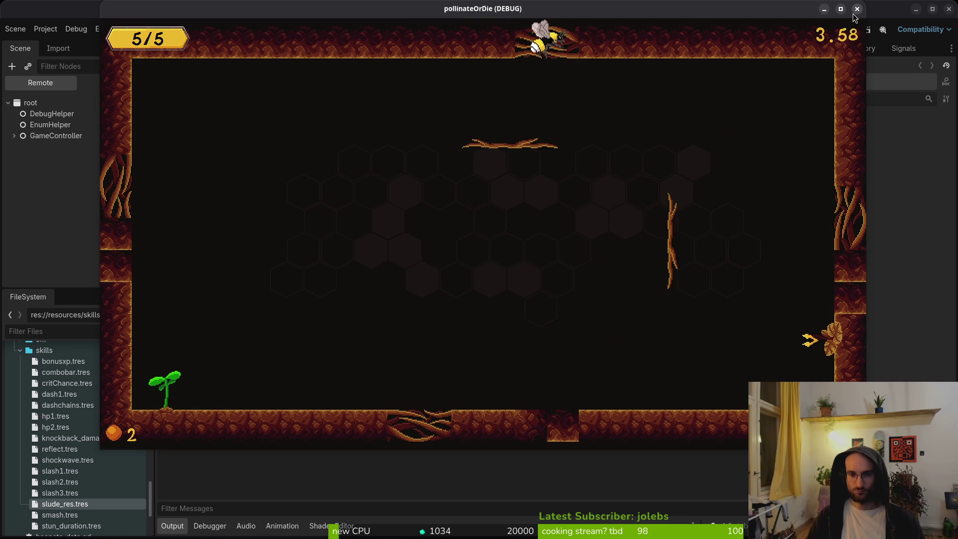
left_click(857, 9)
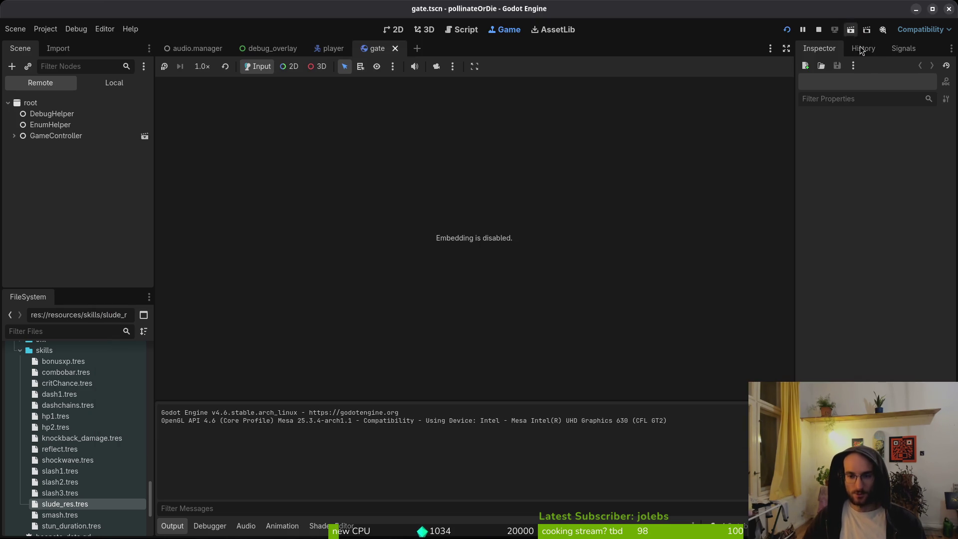
left_click(397, 30)
Step: Undo the gate collision shape resize and save gate.tscn
left_click(425, 286)
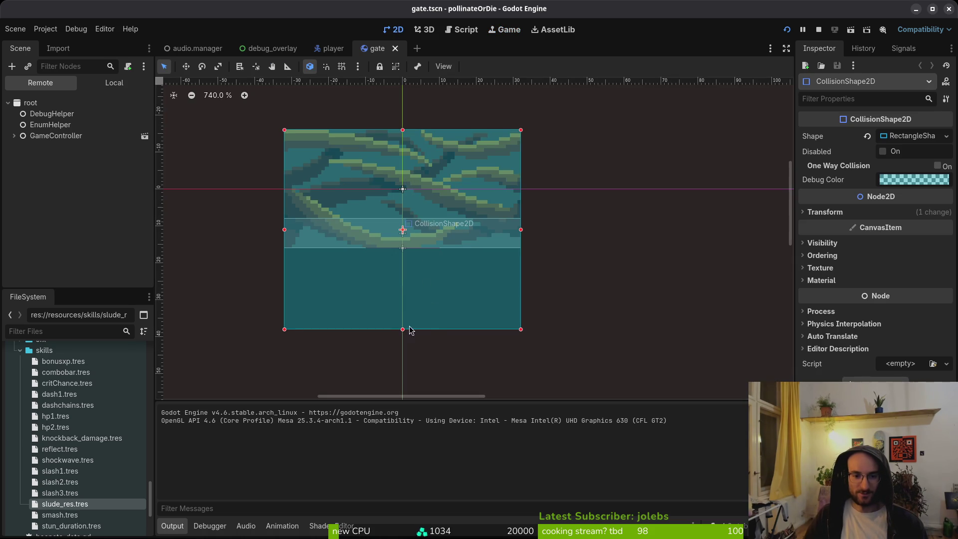
key("ctrl+z")
key("ctrl+s")
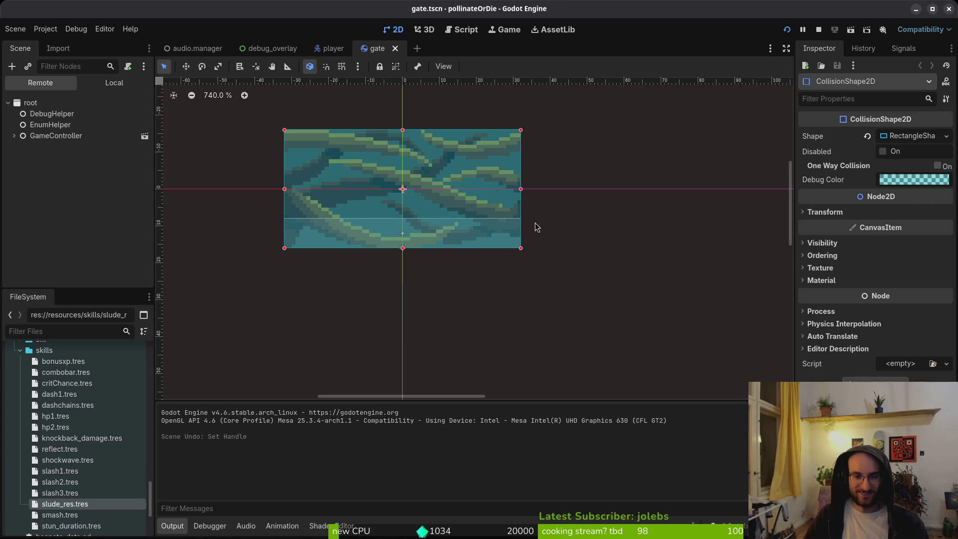
key("alt+Tab")
key("alt+Tab")
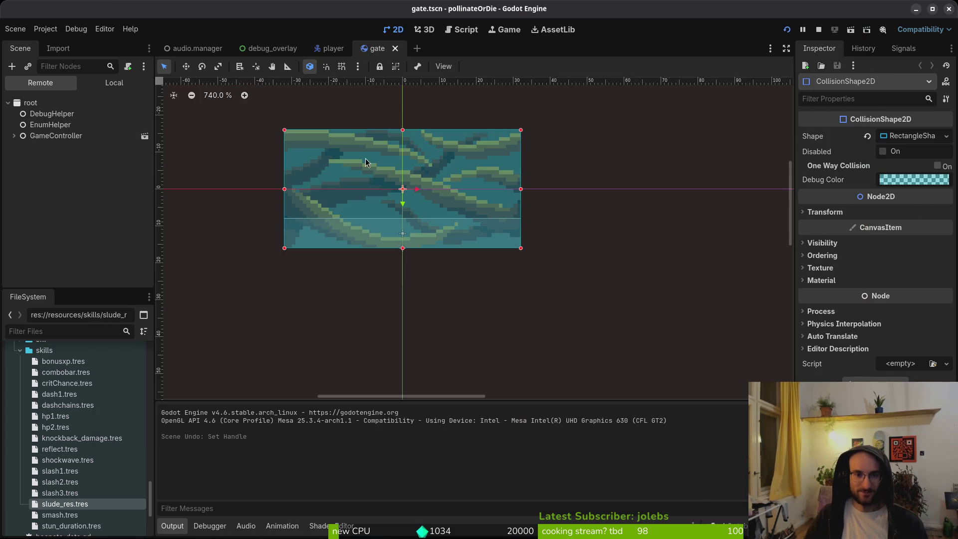
Step: Show the Local scene tree, collapse its expanded nodes, and return to falling.gd
left_click(103, 84)
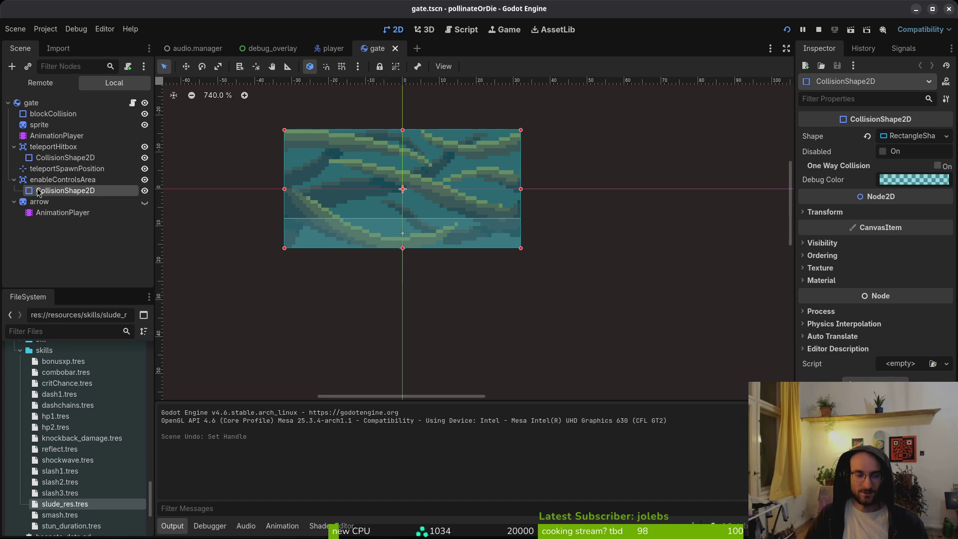
left_click(13, 180)
left_click(13, 191)
left_click(14, 147)
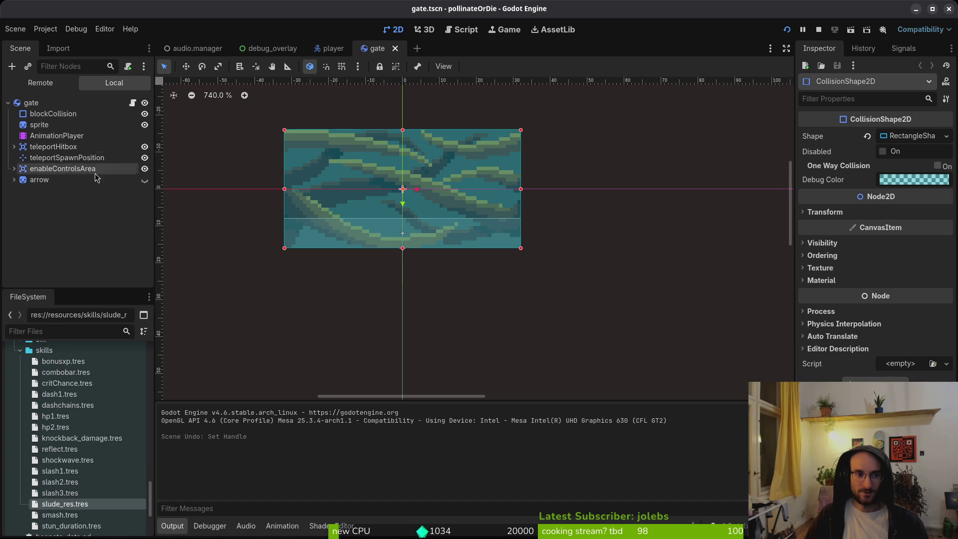
key("alt+Tab")
key("alt+Tab")
key("ctrl+o")
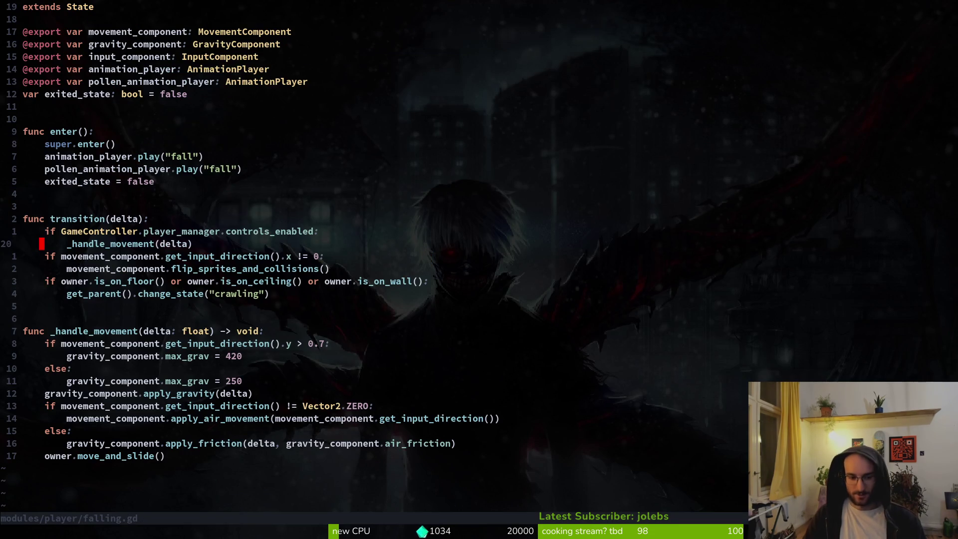
Step: Undo the recent deletions in falling.gd and delete the controls check with its _handle_input call
key("7")
key("j")
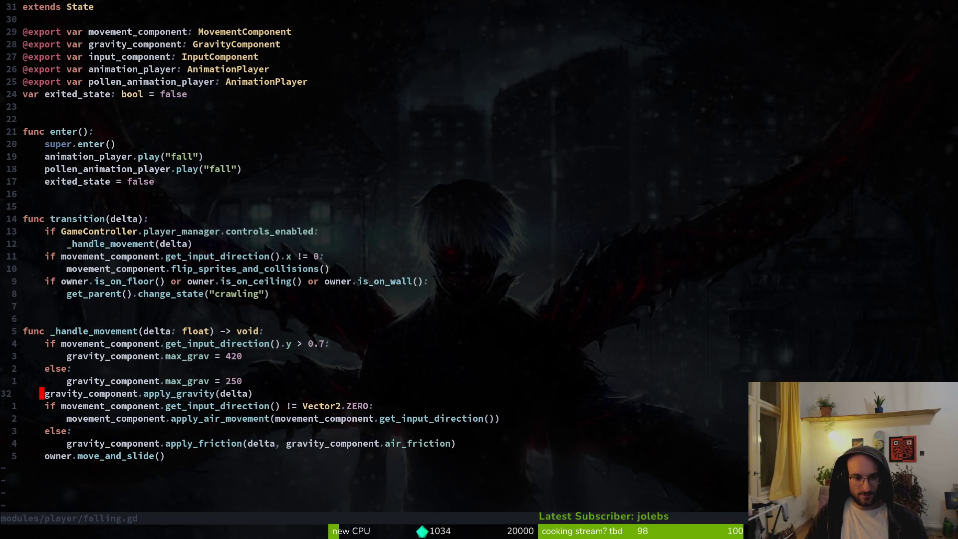
key("u")
key("u")
key("u")
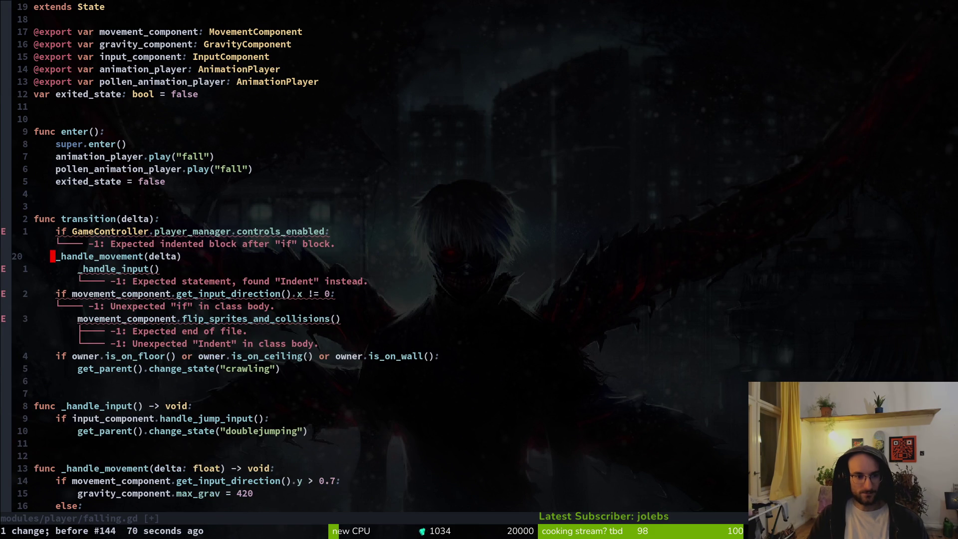
key("V")
key("K")
key("Escape")
type("jV")
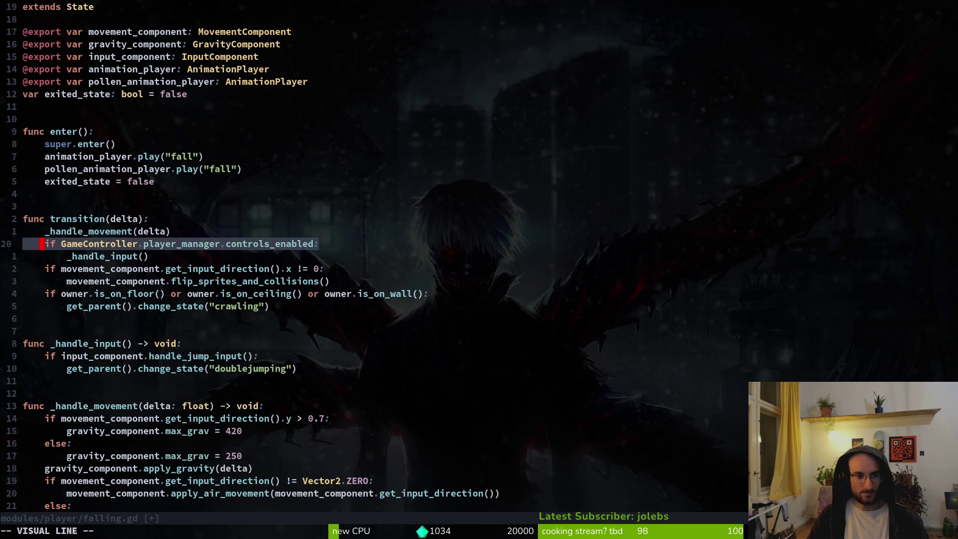
type("jd:w")
key("Return")
key("j")
key("j")
key("j")
Step: Add blank lines above func _handle_movement and save falling.gd
key("j")
key("V")
key("j")
key("j")
key("j")
key("j")
key("j")
key("j")
type("d:w")
key("Return")
key("O")
key("Return")
key("Escape")
type(":w")
key("Return")
Step: Paste the controls check from clipboard history, try moving it into _handle_movement, then undo
key("super+v")
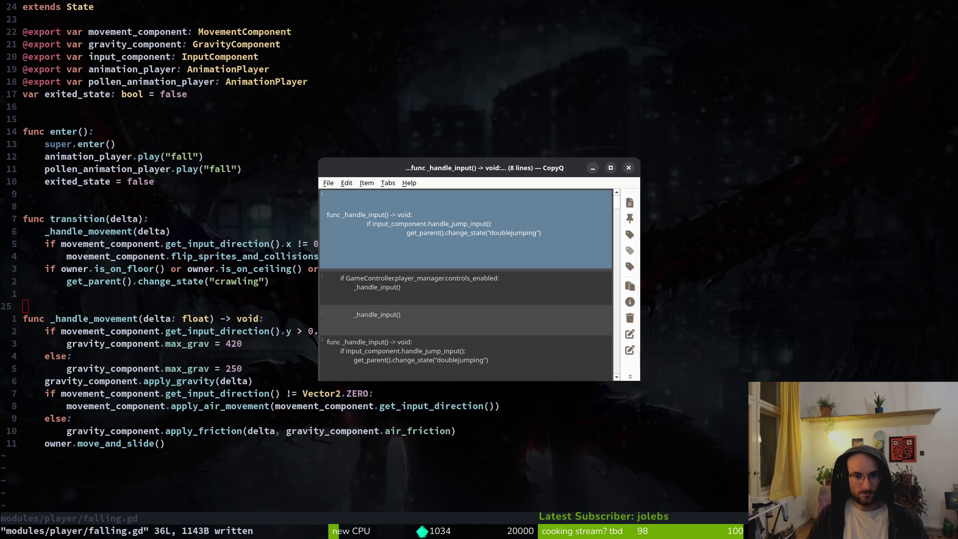
key("Down")
key("Return")
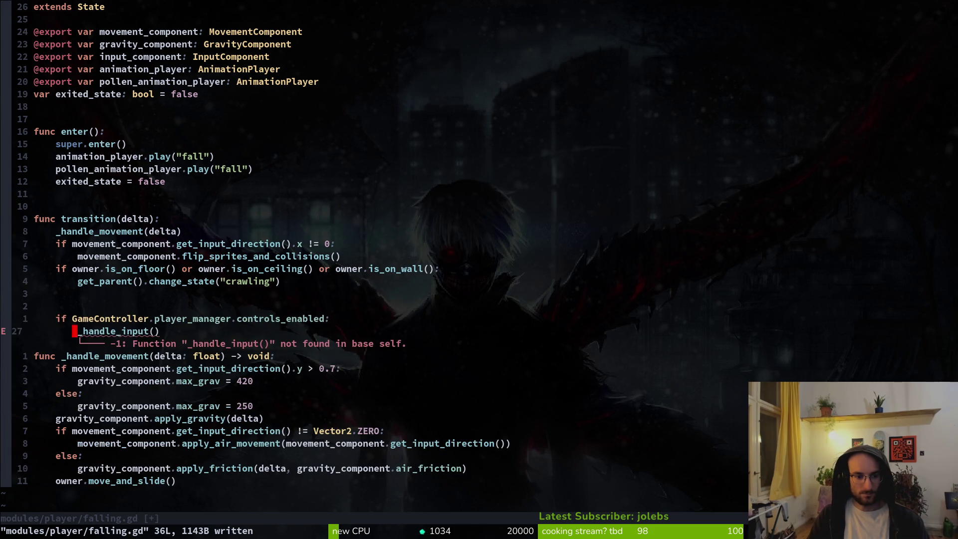
key("d")
key("d")
key("k")
key("V")
key("J")
key("J")
key("J")
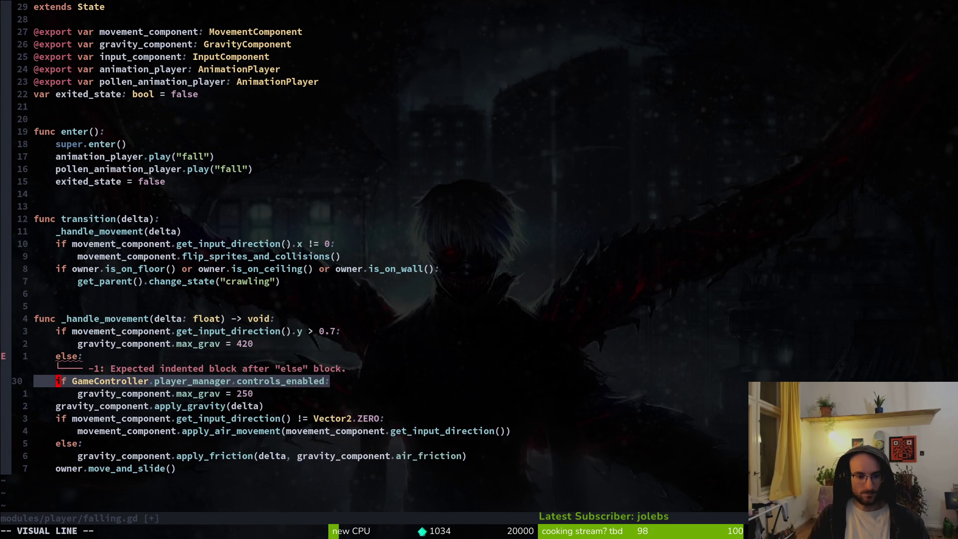
key("J")
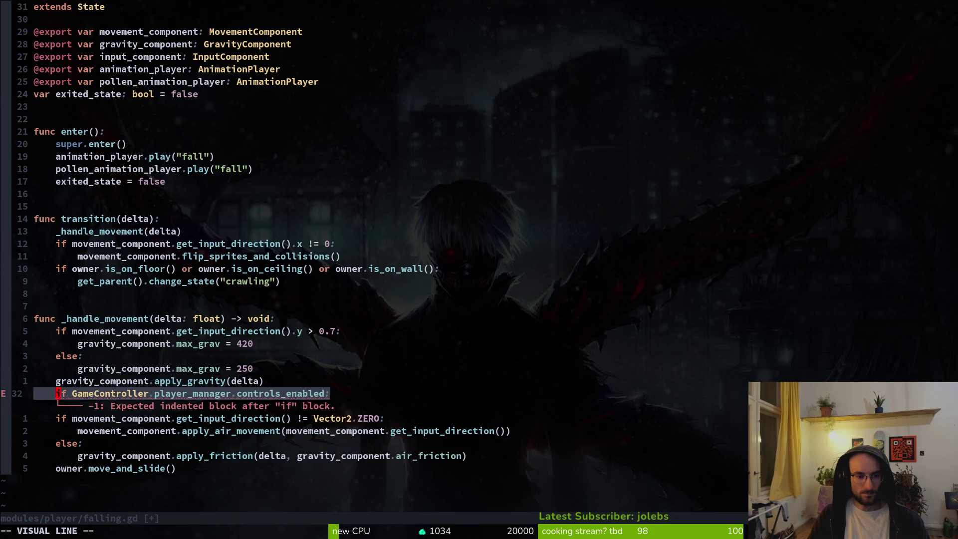
key("Escape")
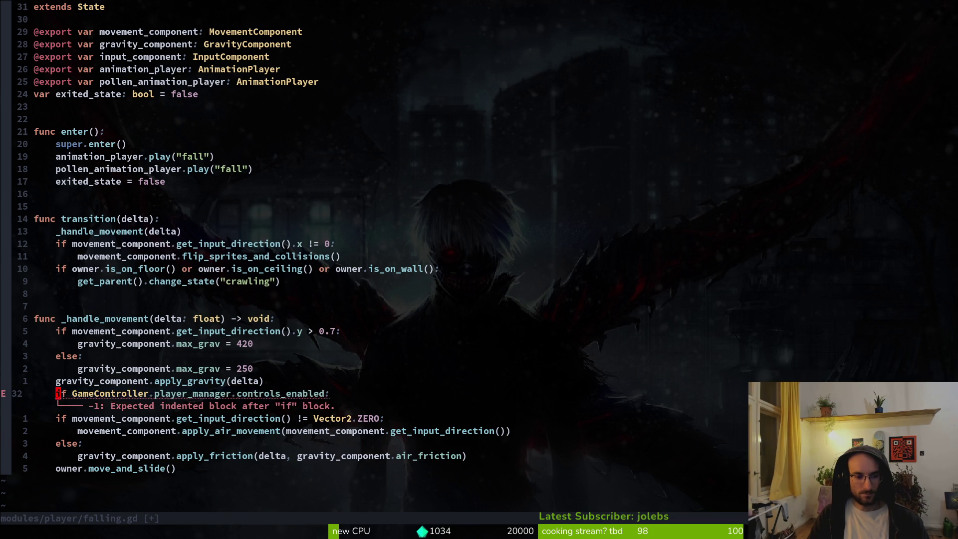
key("u")
key("u")
key("u")
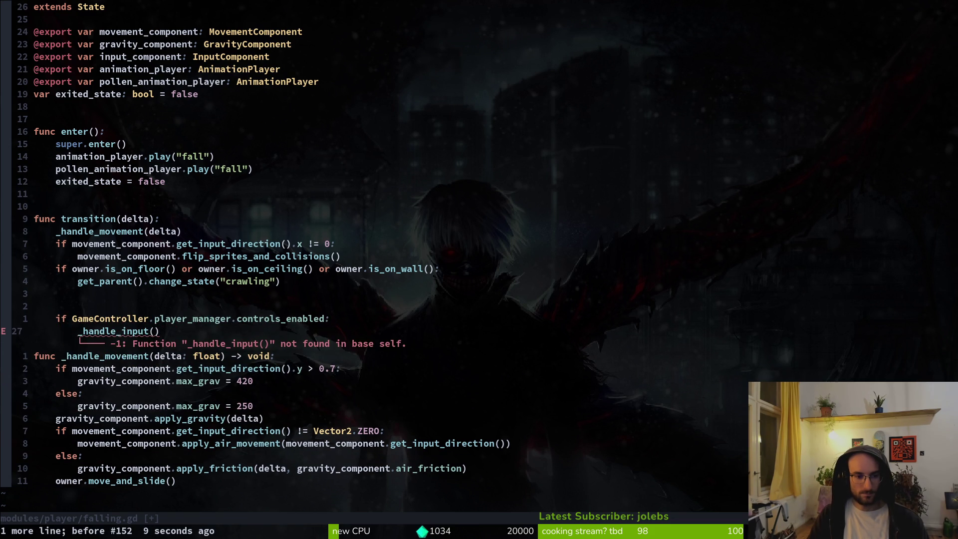
Step: Delete the old _handle_input call and controls check, pasting the check below apply_gravity
key("d")
key("d")
key("k")
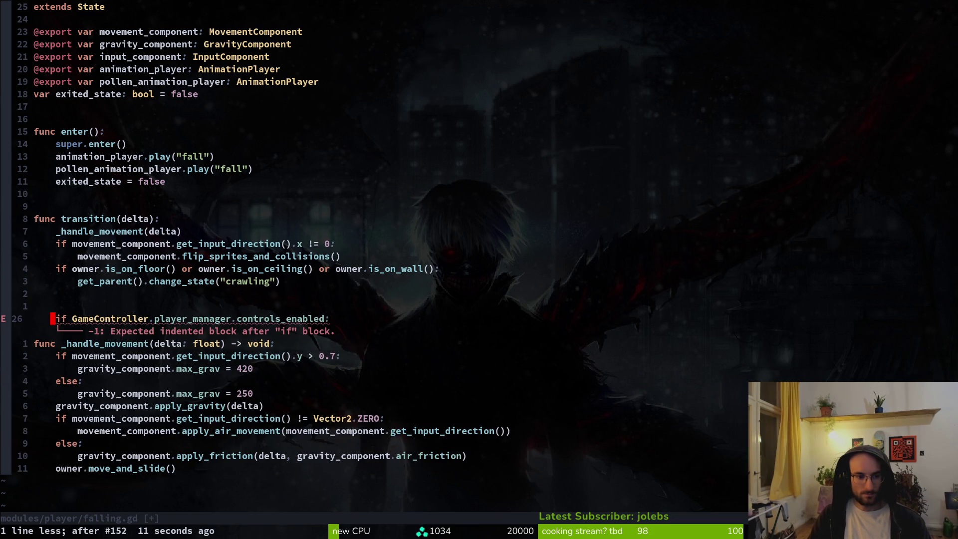
key("d")
key("d")
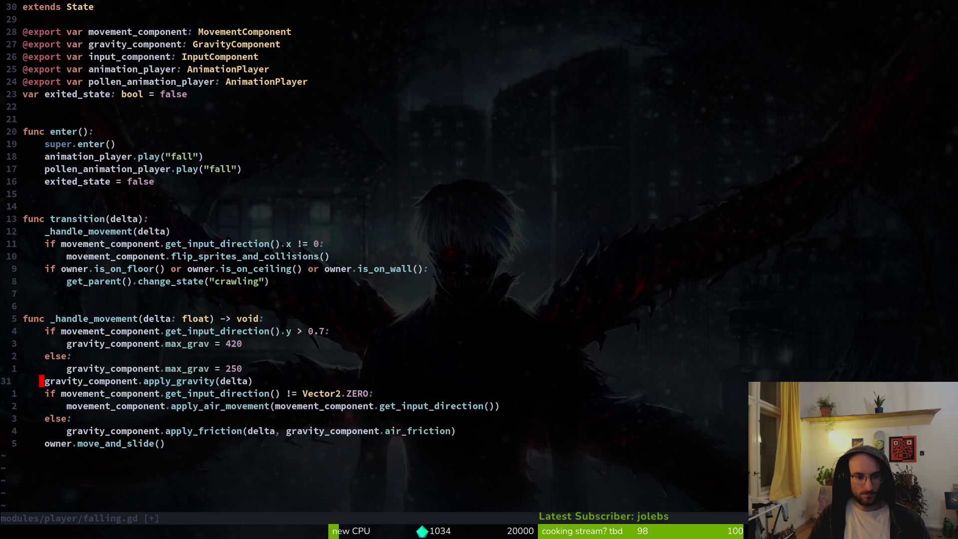
key("o")
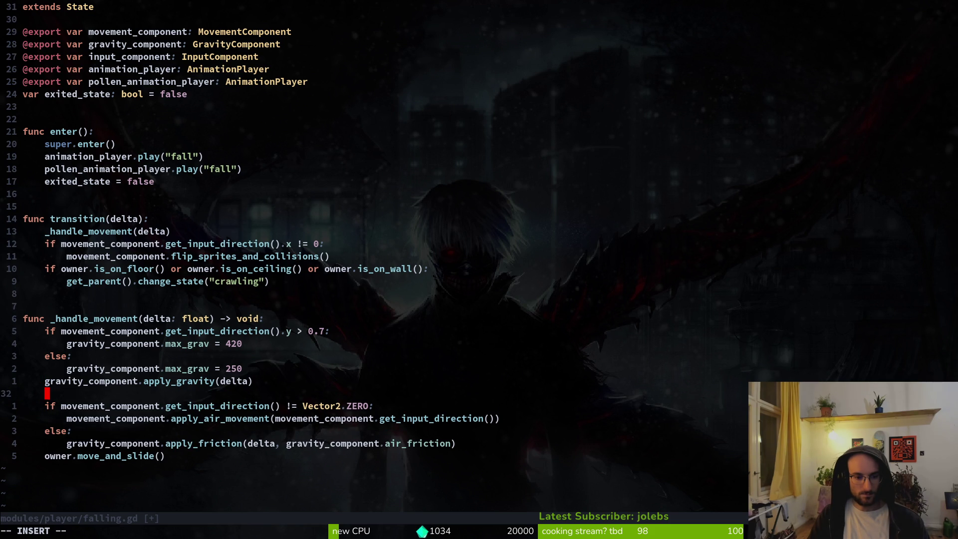
key("Escape")
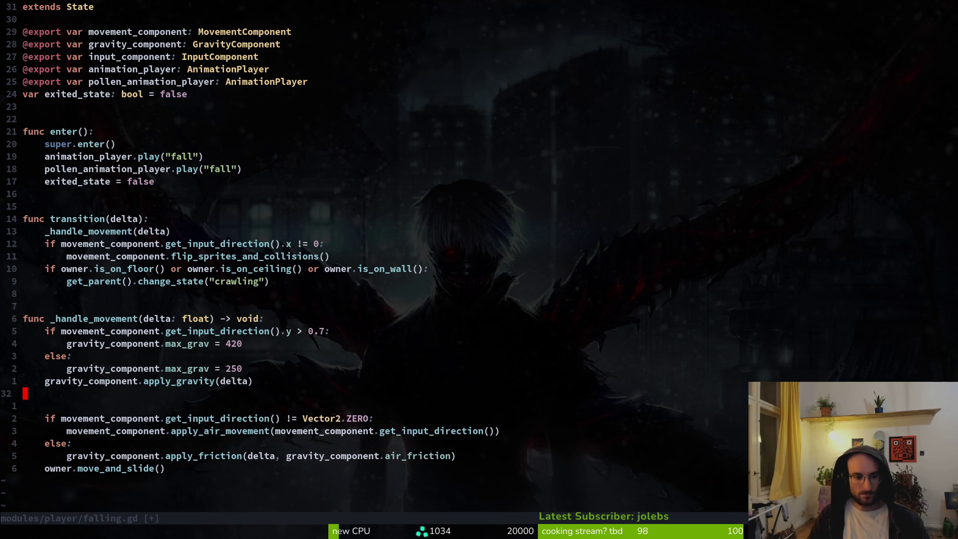
key("p")
Step: Indent the movement and friction block under the controls check, remove blank lines, and save
key("j")
key("j")
key("shift+v")
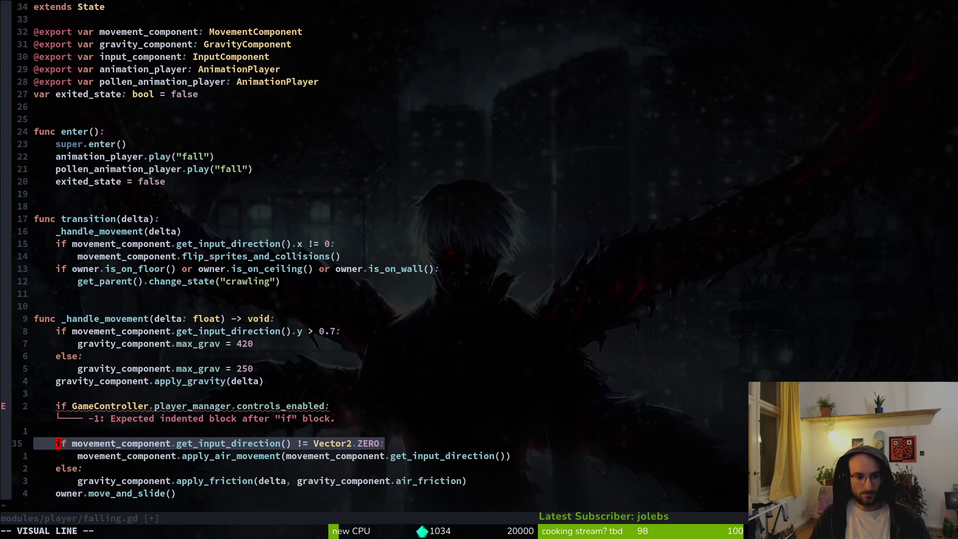
key("j")
key("j")
key("j")
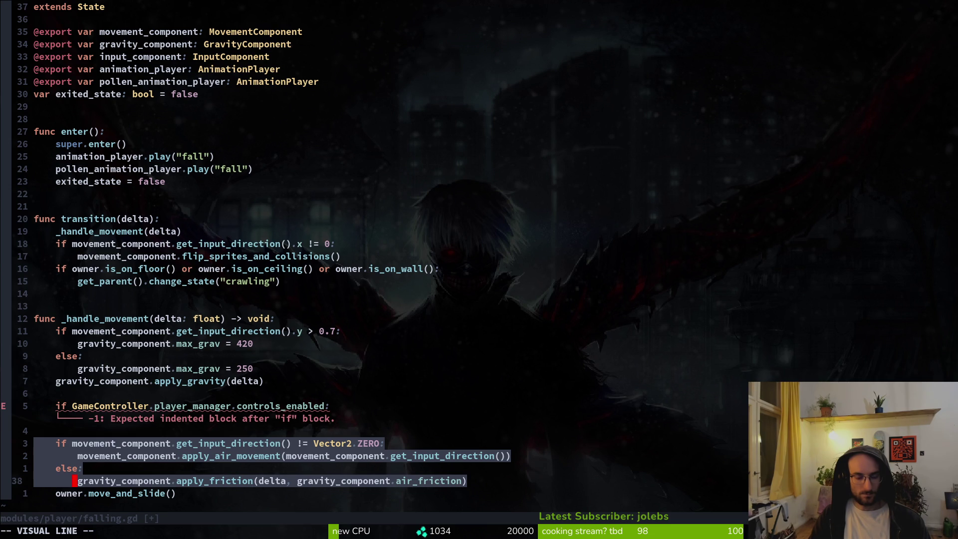
key("greater")
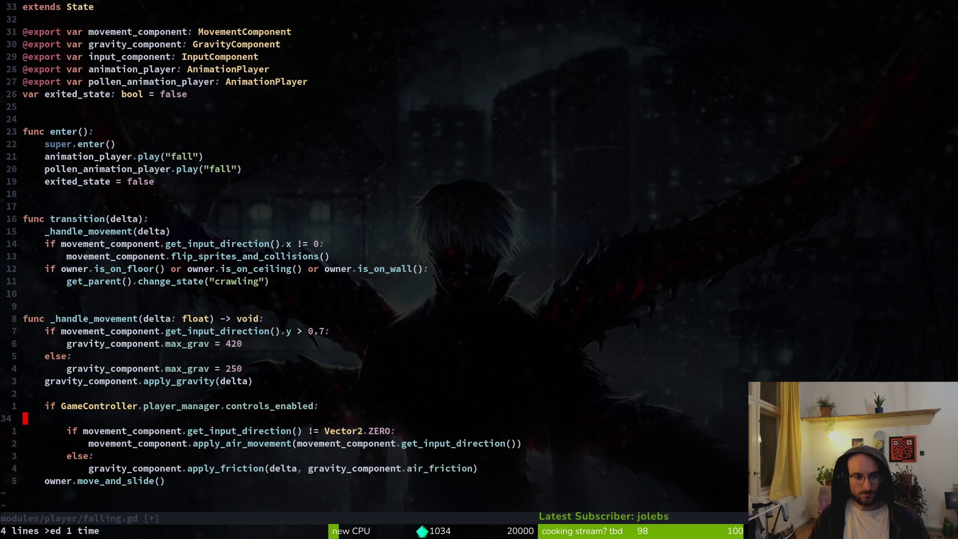
key("d")
key("d")
key("k")
key("k")
key("d")
key("d")
type(":w")
key("Return")
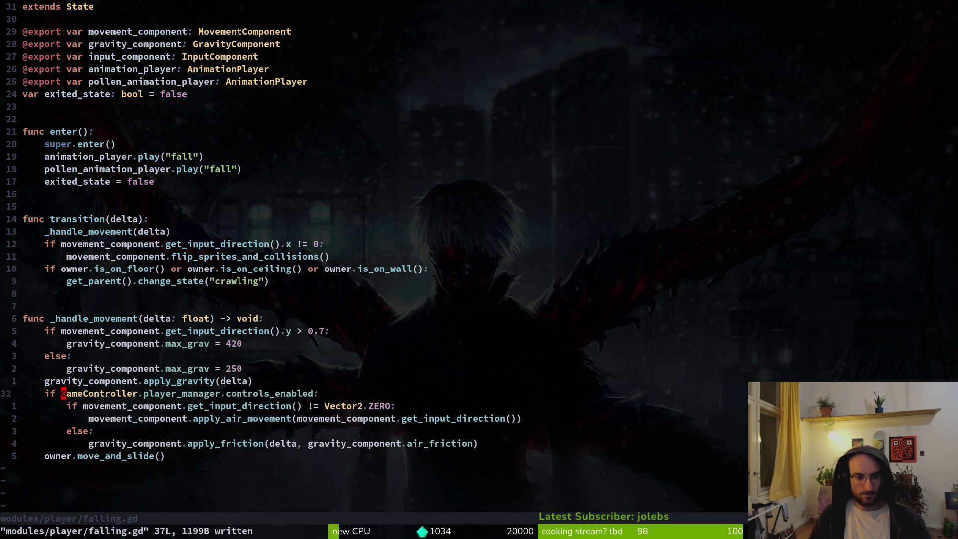
Step: Close the old game, relaunch with F5, enter a level from the main menu, and pause/resume
key("alt+Tab")
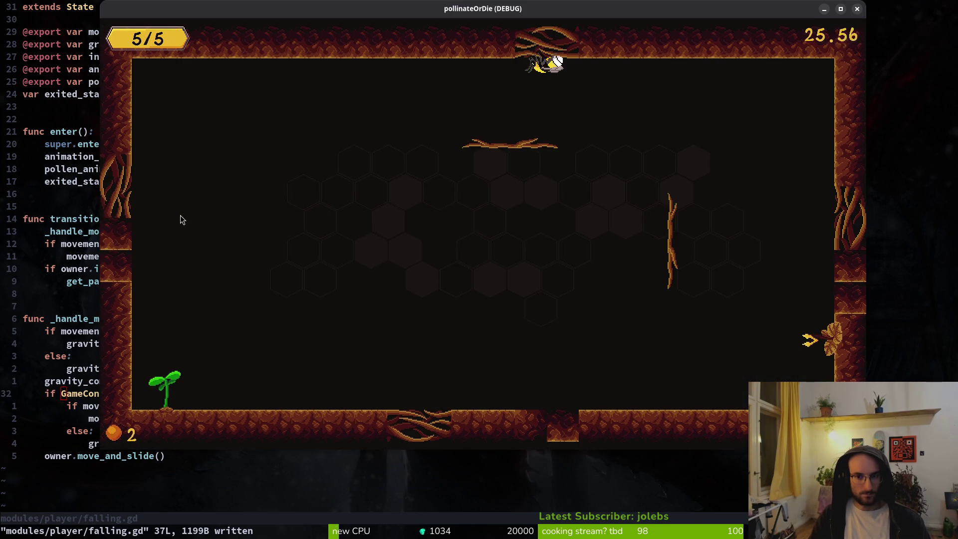
key("alt+F4")
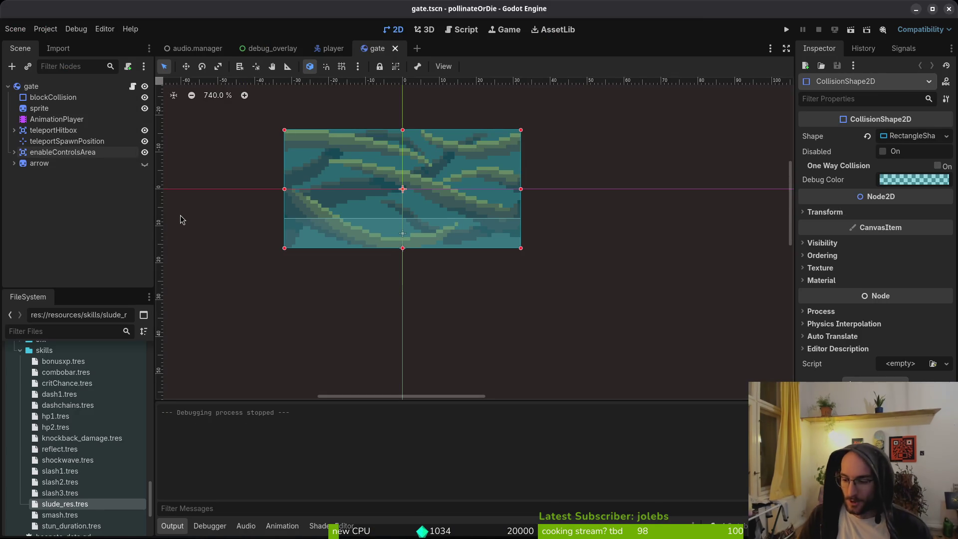
key("F5")
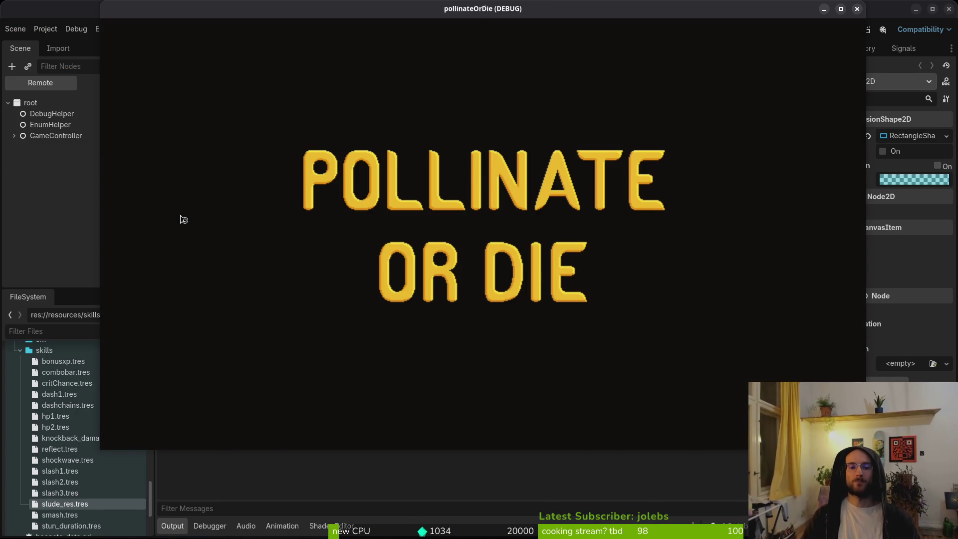
key("Return")
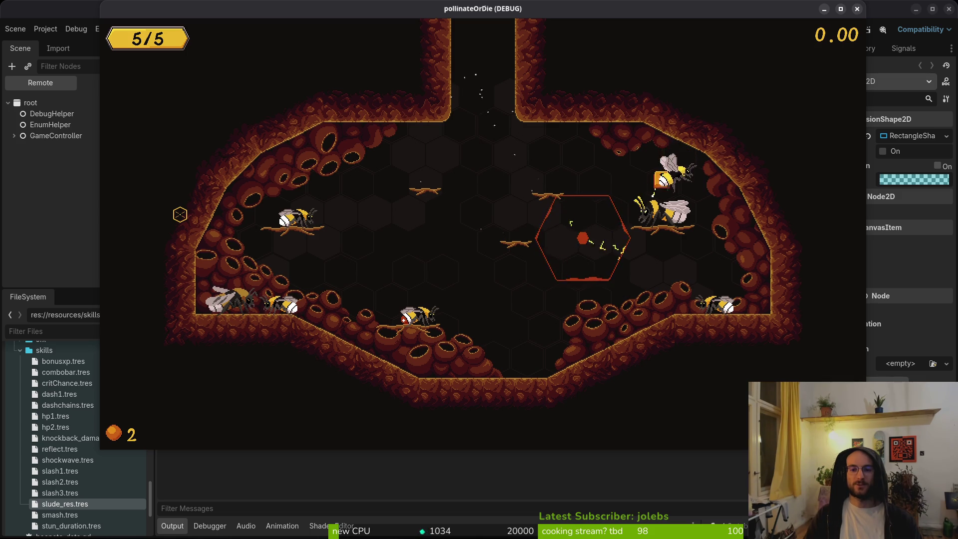
key("Escape")
key("Escape")
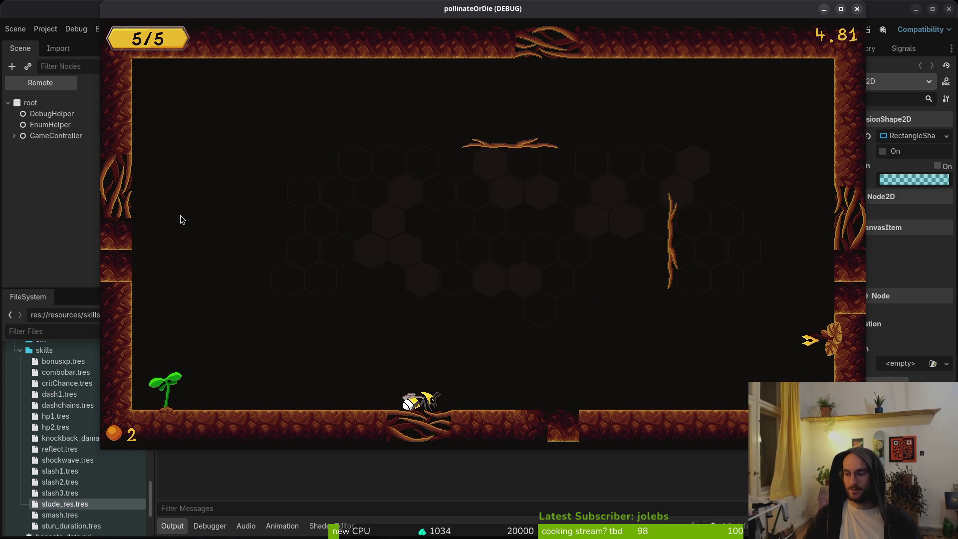
key("super+2")
Step: Open gate.gd through the find-files picker and yank the await animation_finished line
key("ctrl+p")
type("gate")
key("Return")
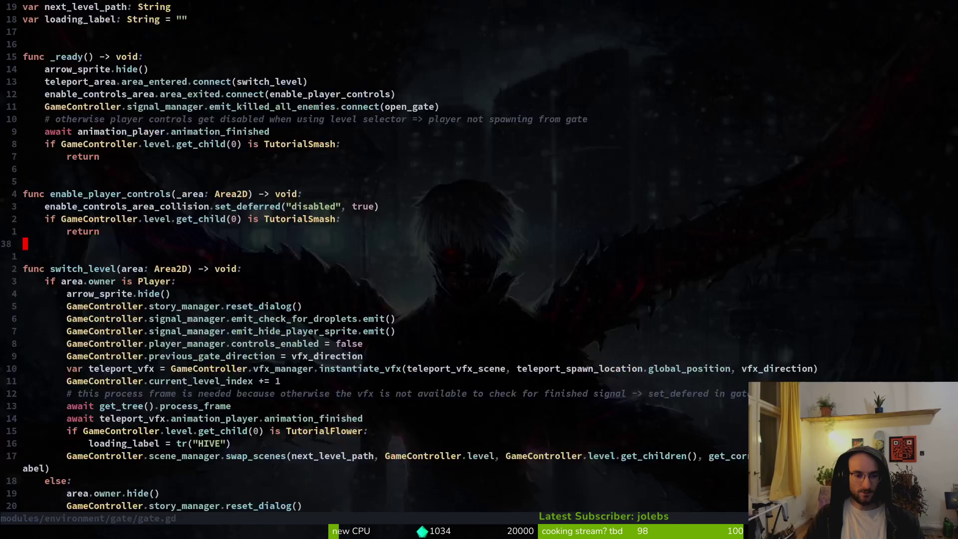
type("P6kP:w")
key("Return")
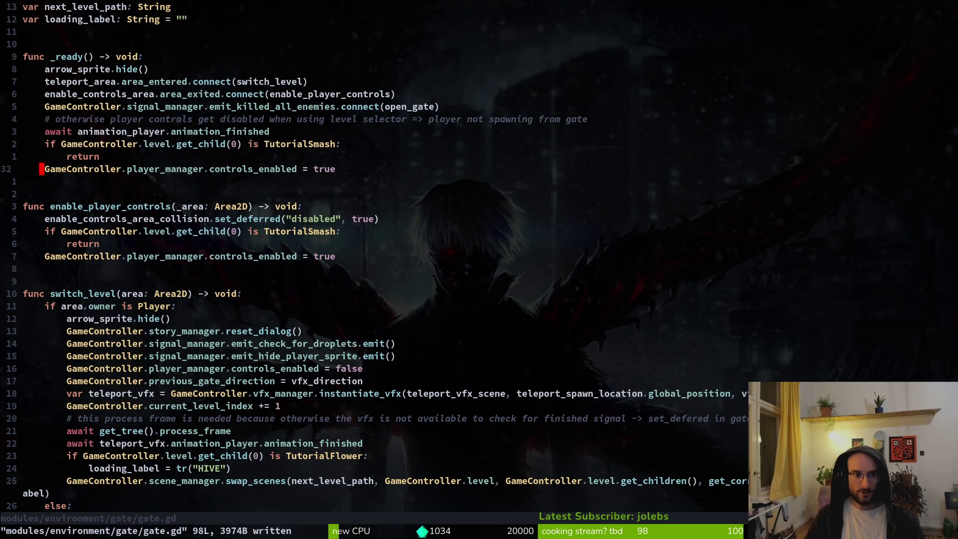
key("k")
key("k")
key("k")
key("V")
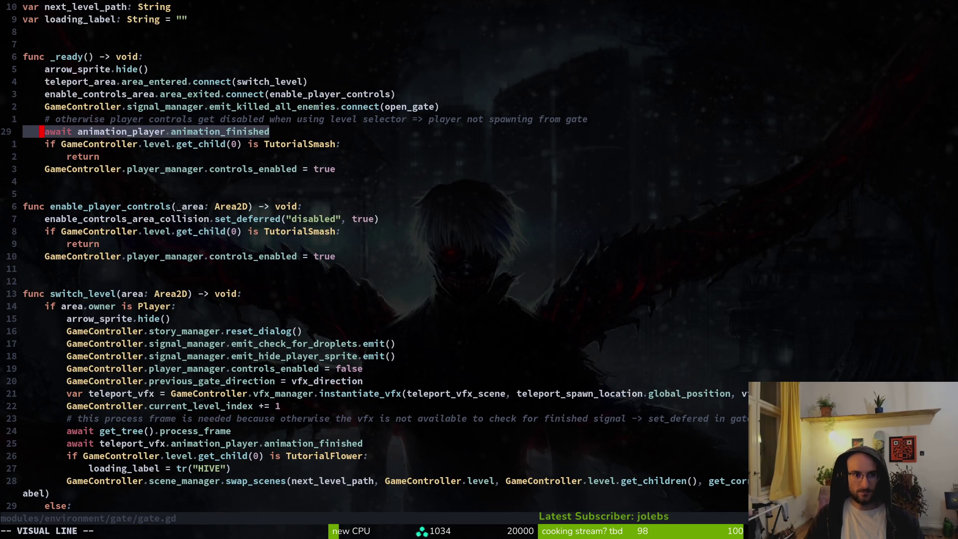
key("y")
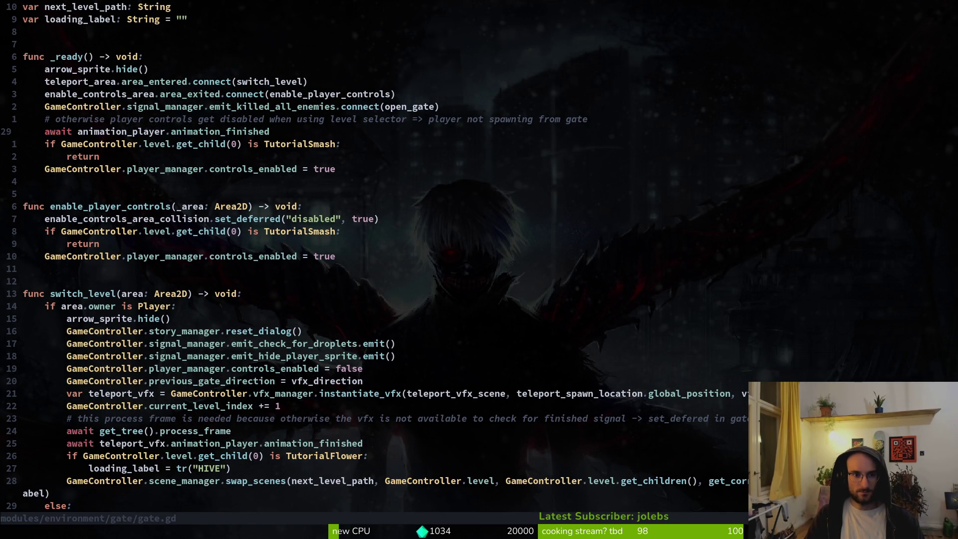
Step: Delete the controls_enabled line from _ready and save, restoring the accidentally deleted return line
key("k")
key("d")
key("d")
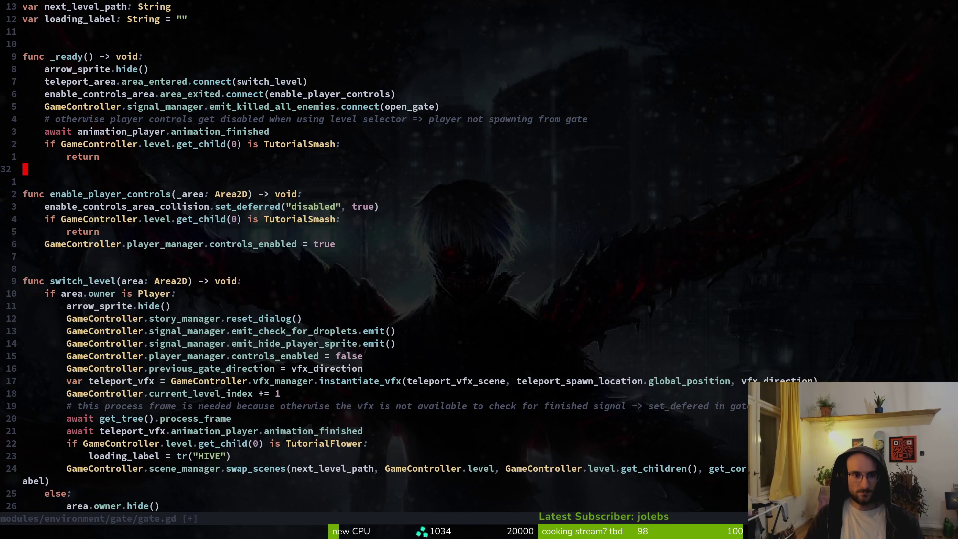
type(":w")
key("Return")
key("d")
key("d")
key("u")
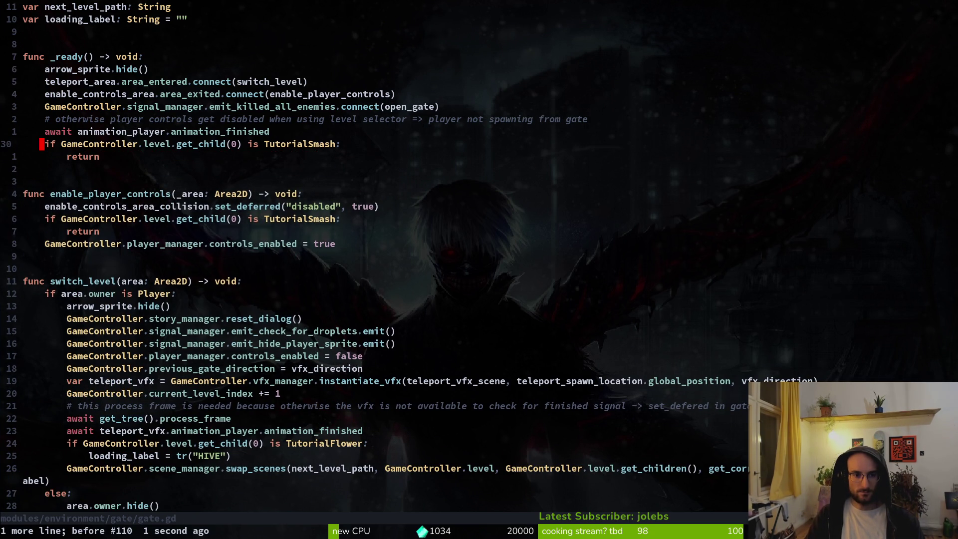
Step: Remove the await, TutorialSmash check and return lines from _ready, and save gate.gd
key("V")
key("j")
key("d")
key("k")
key("d")
key("d")
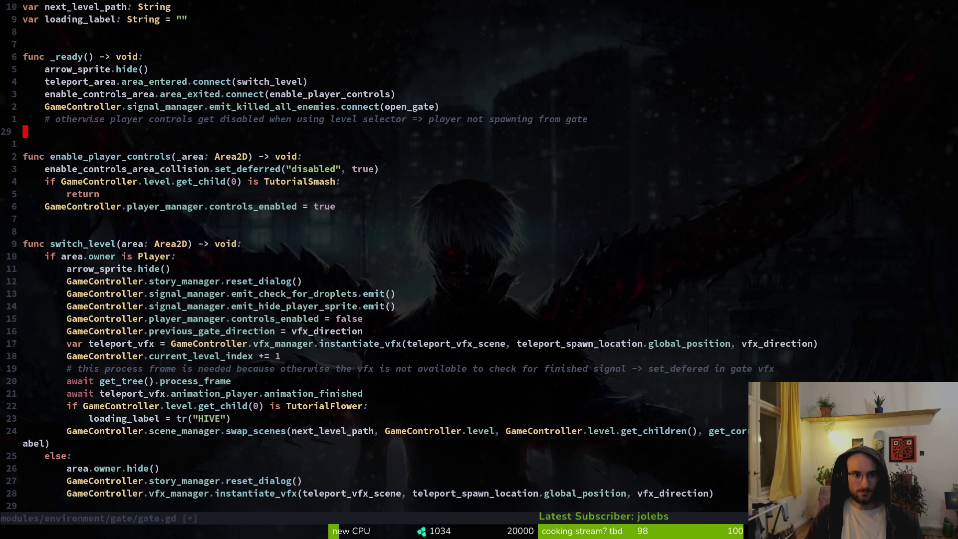
type(":w")
key("Return")
key("alt+Tab")
key("alt+Tab")
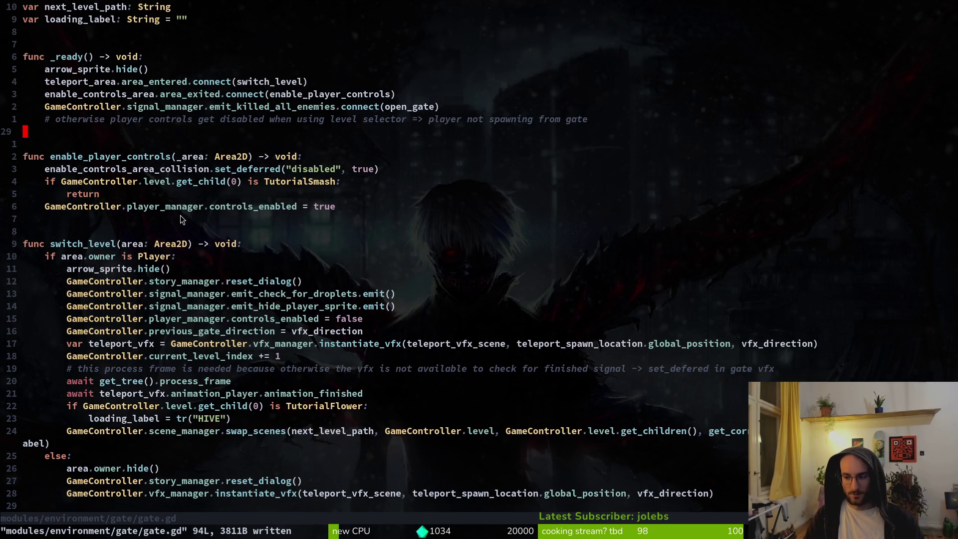
key("alt+Tab")
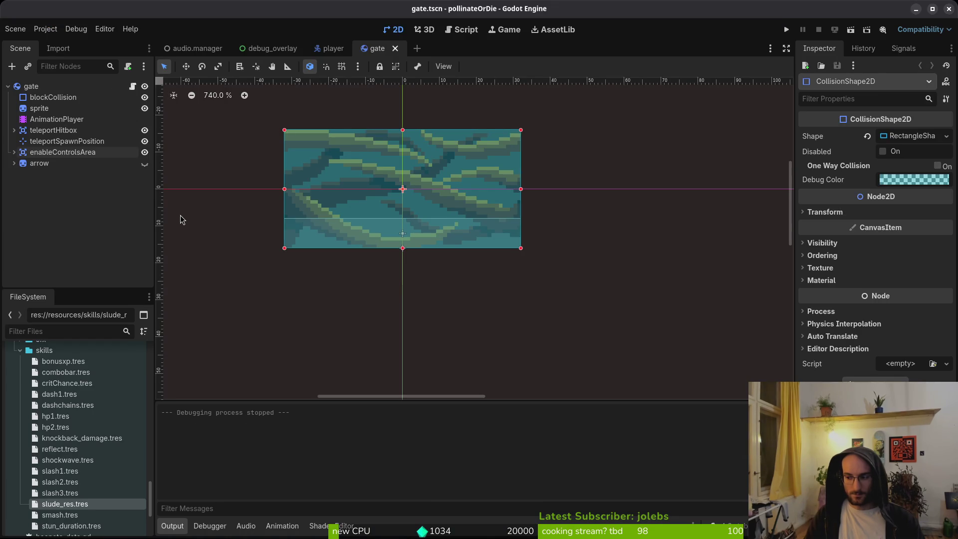
Step: Run the game, travel to the hive via the pause menu, and talk to the NPC bee
key("F5")
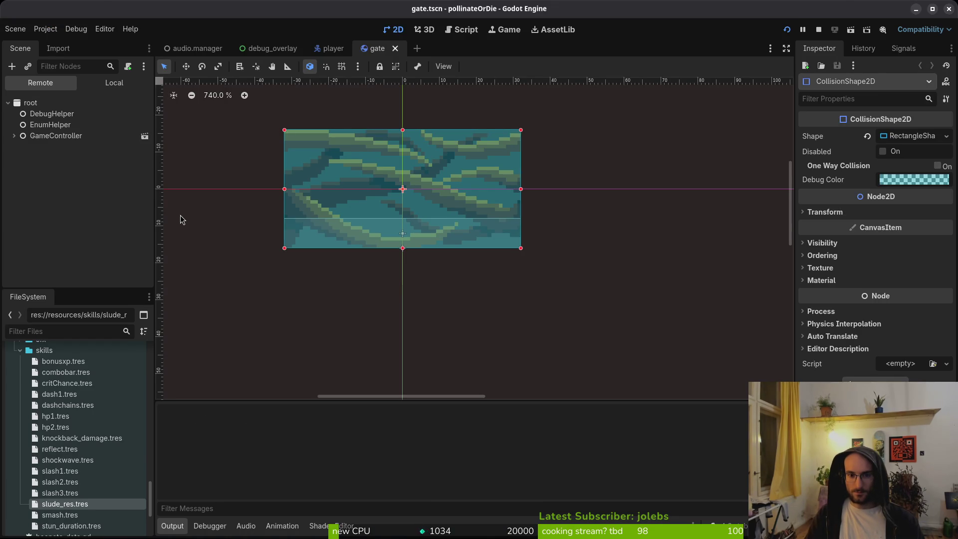
key("Return")
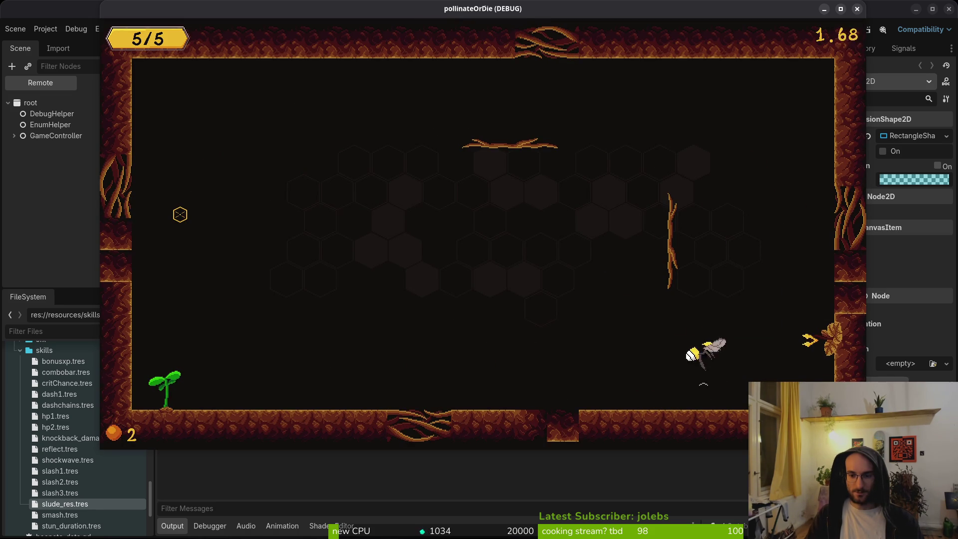
key("Escape")
key("Down")
key("Down")
key("Down")
key("Return")
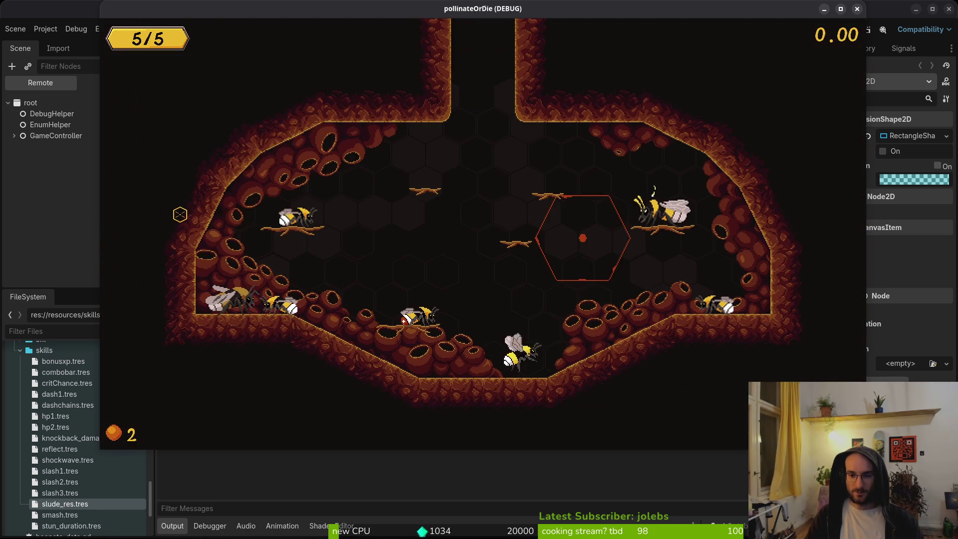
key("Up")
key("Right")
key("e")
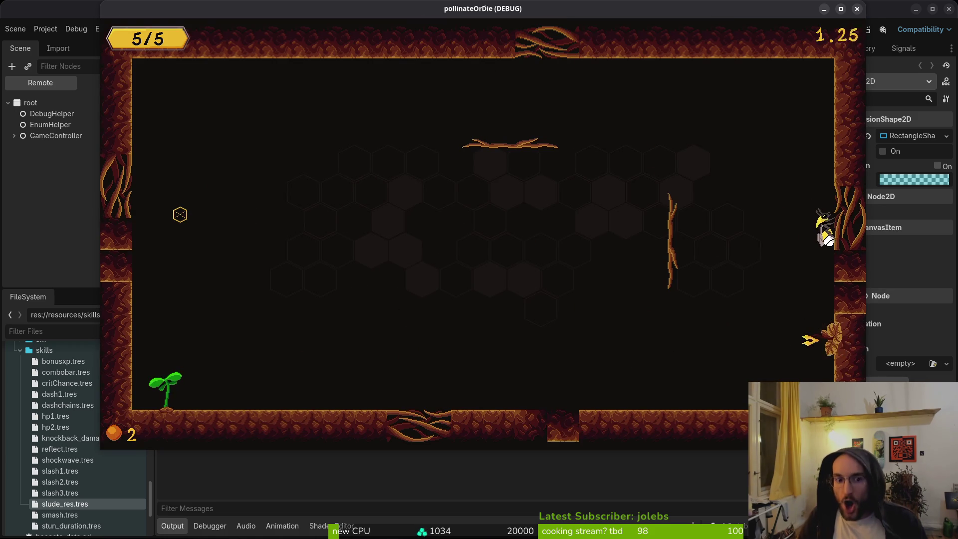
Step: Return to the hive, enter the portal into a new room, and fly the bee upward
key("Escape")
key("Down")
key("Down")
key("Down")
key("Return")
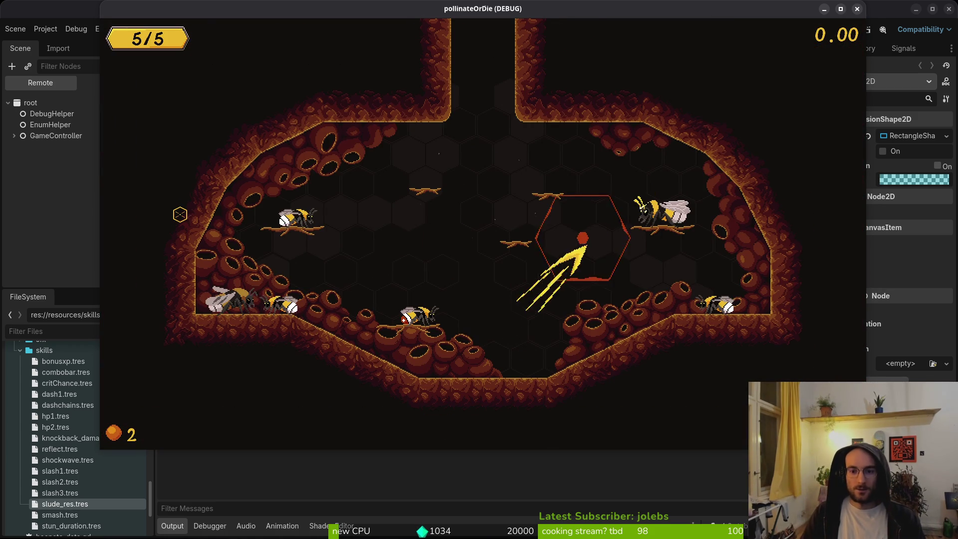
key("e")
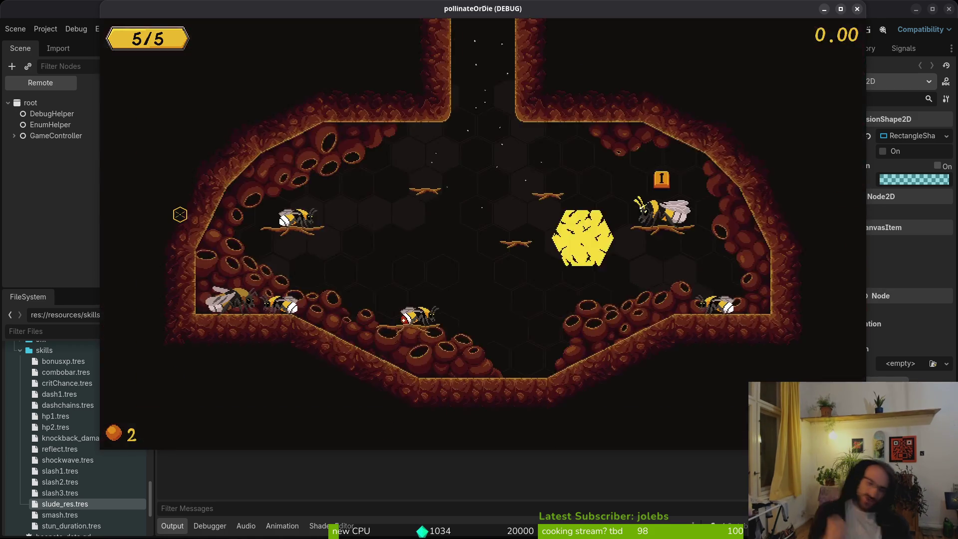
key("Escape")
key("Escape")
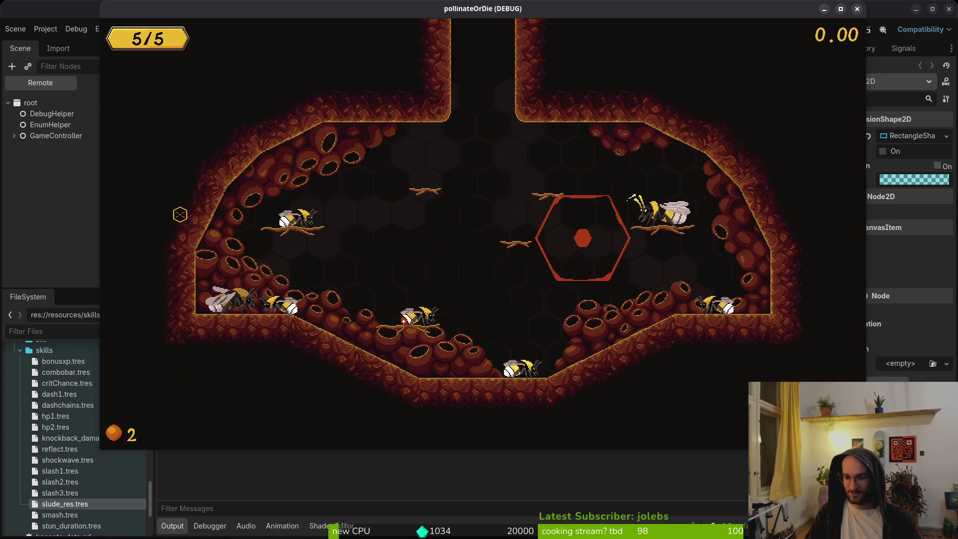
key("w")
key("d")
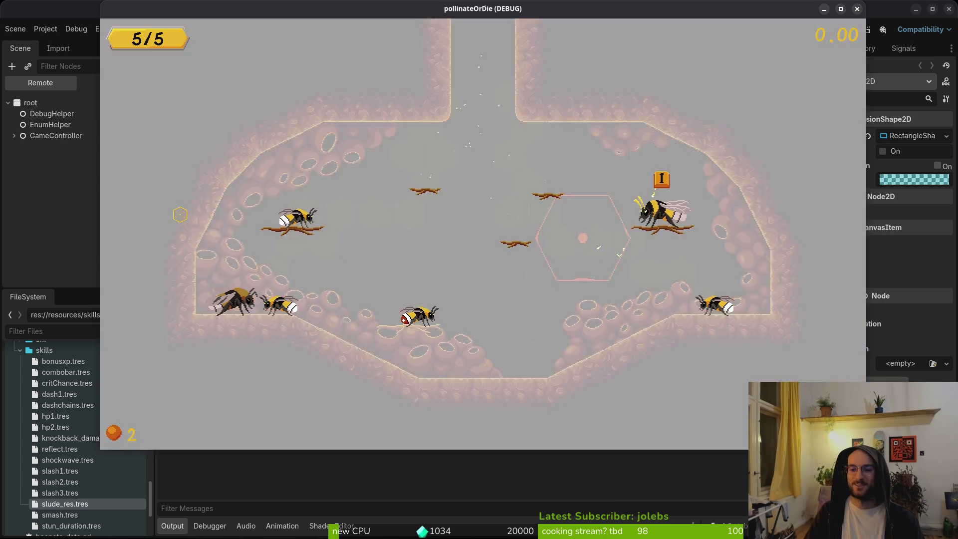
Step: Pause and resume play, stop the game with F8, and go back to gate.gd
key("Escape")
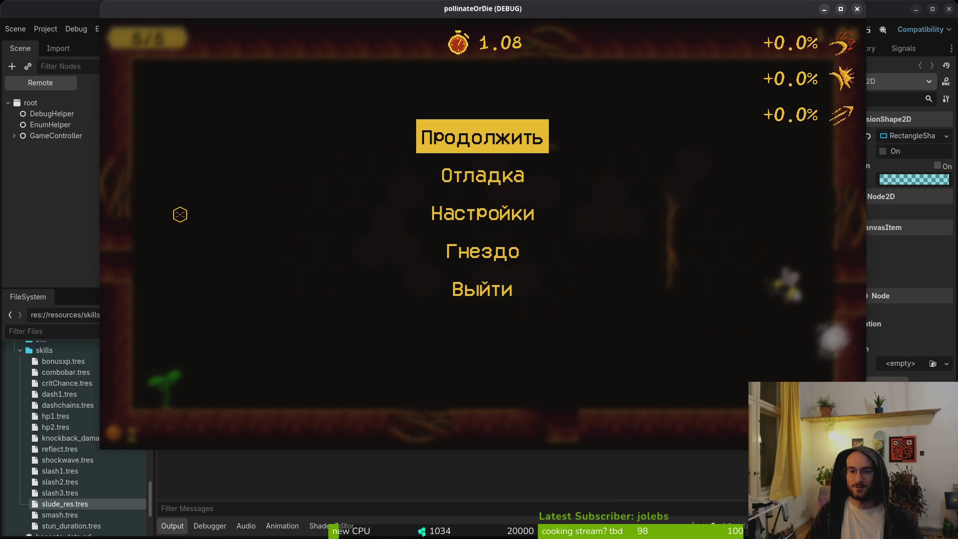
key("Escape")
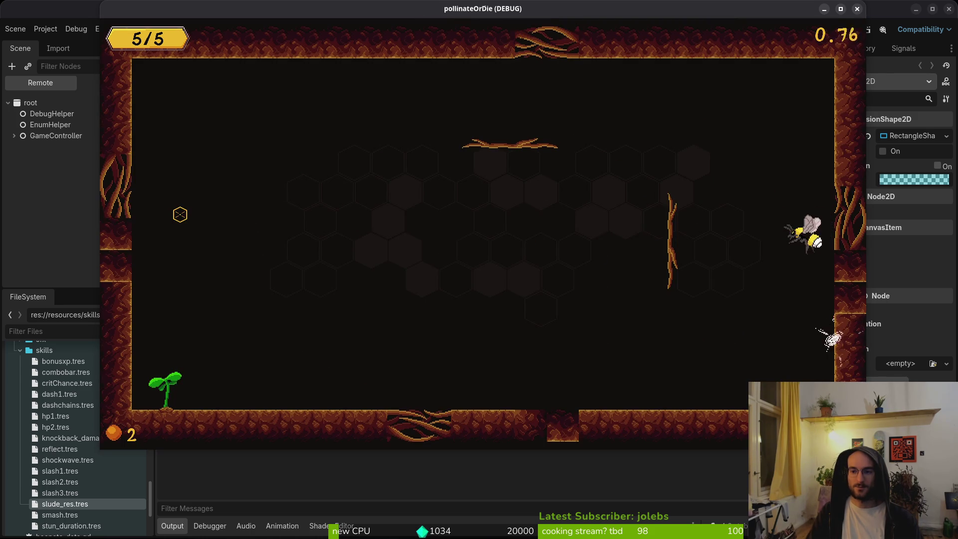
key("Escape")
key("Escape")
key("F8")
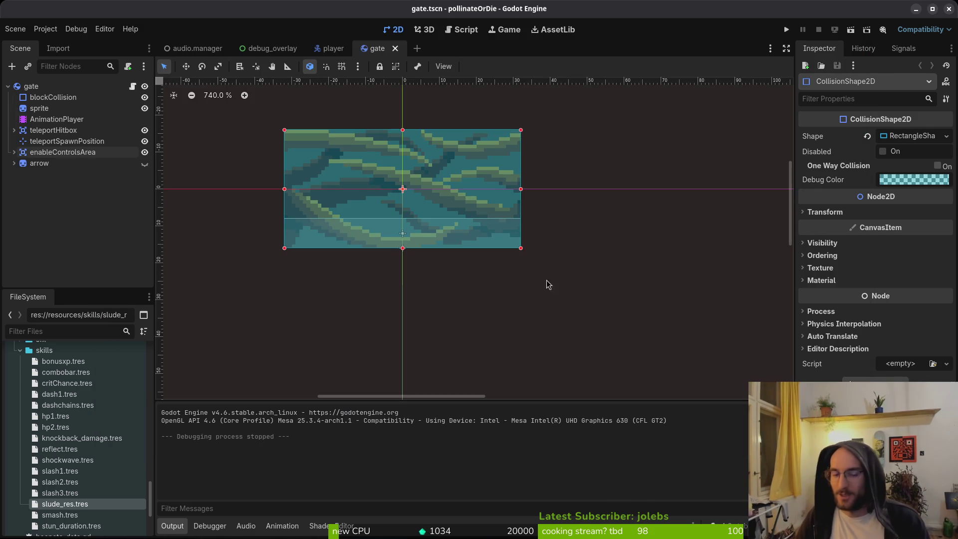
key("alt+Tab")
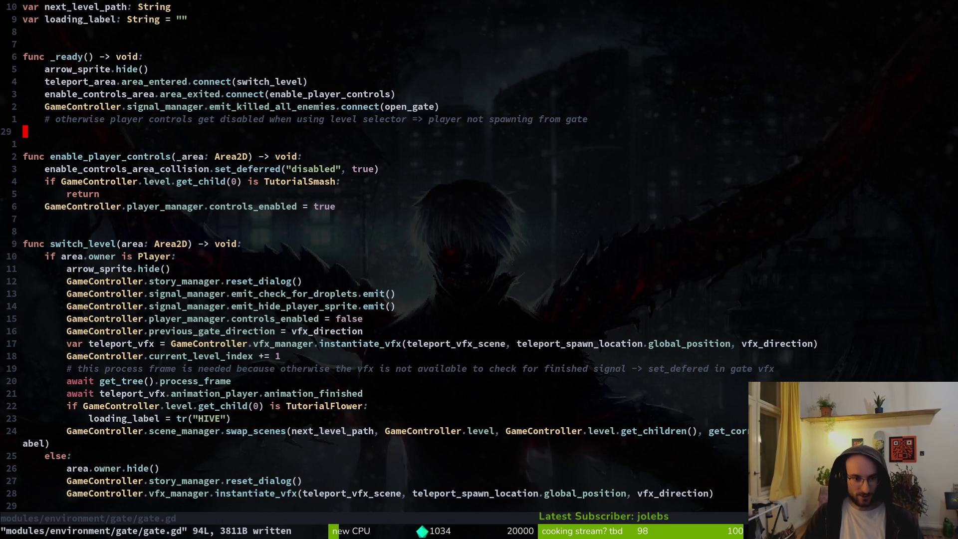
Step: Yank the controls_enabled = false line in switch_level and save gate.gd
key("1")
key("2")
key("j")
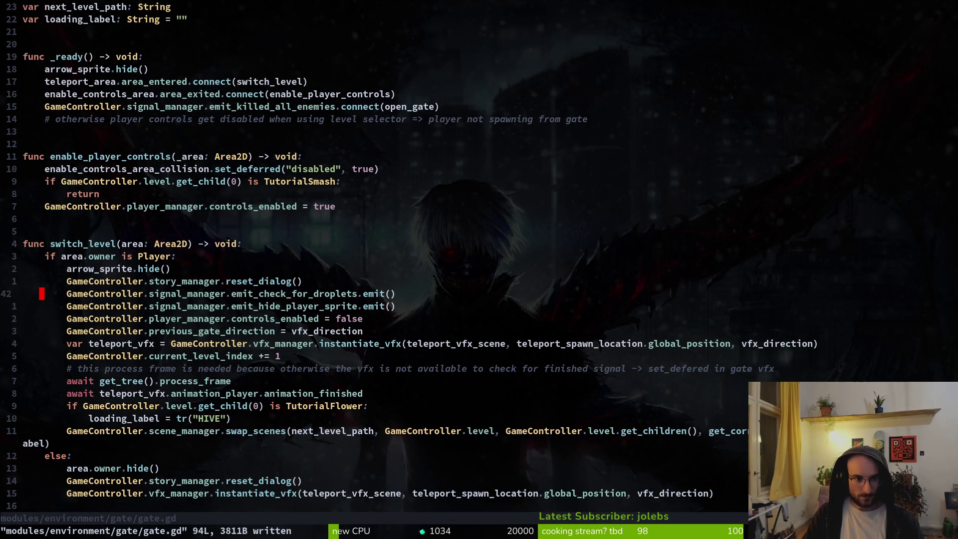
key("shift+v")
type("y")
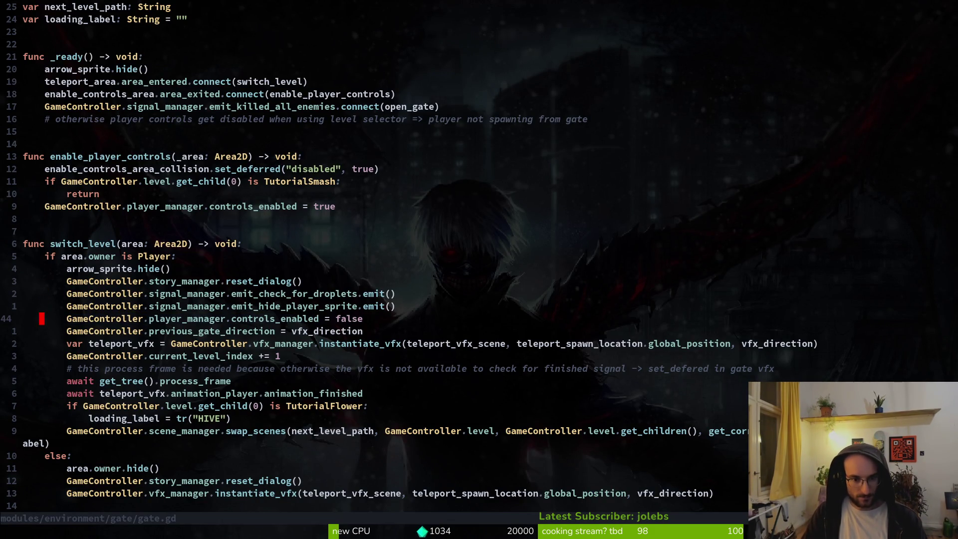
type(":w")
key("Return")
Step: Move back up to _ready, glance at clipboard history, and quit Vim
key("2")
key("0")
key("k")
key("super+v")
key("Escape")
type(":q")
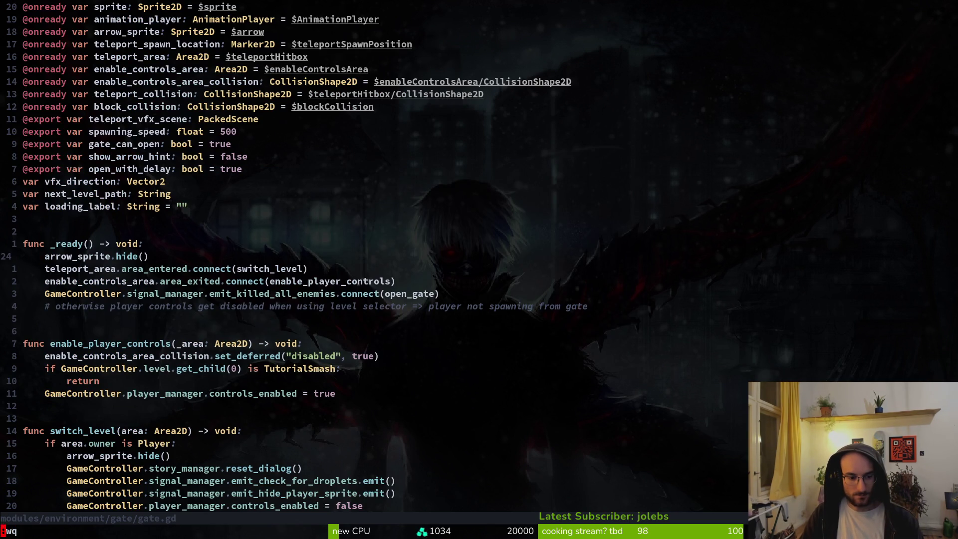
key("Return")
Step: In tig status, review diffs from player.manager.gd through debug_overlay.tscn, then reopen the project with vim
type("tig status")
key("Return")
key("j")
key("j")
key("j")
key("j")
key("j")
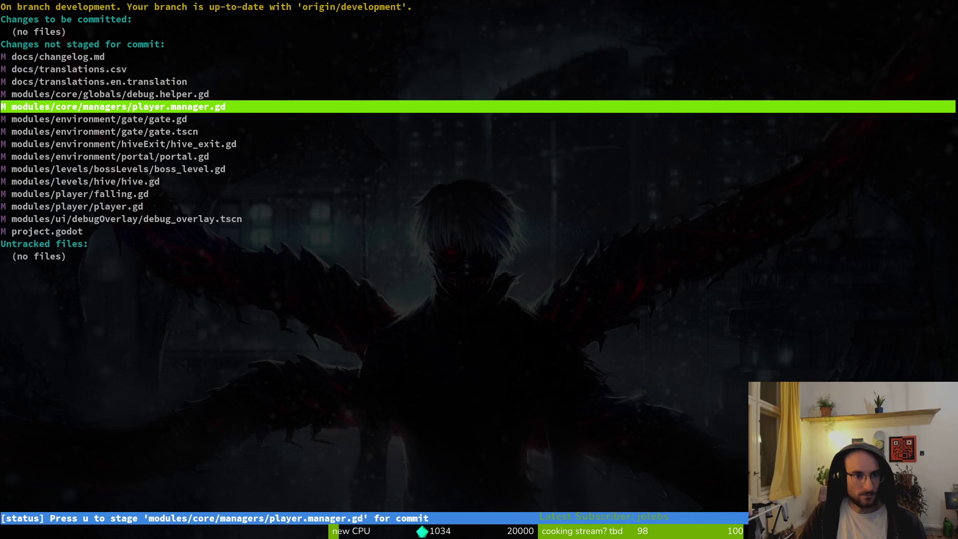
key("Return")
key("j")
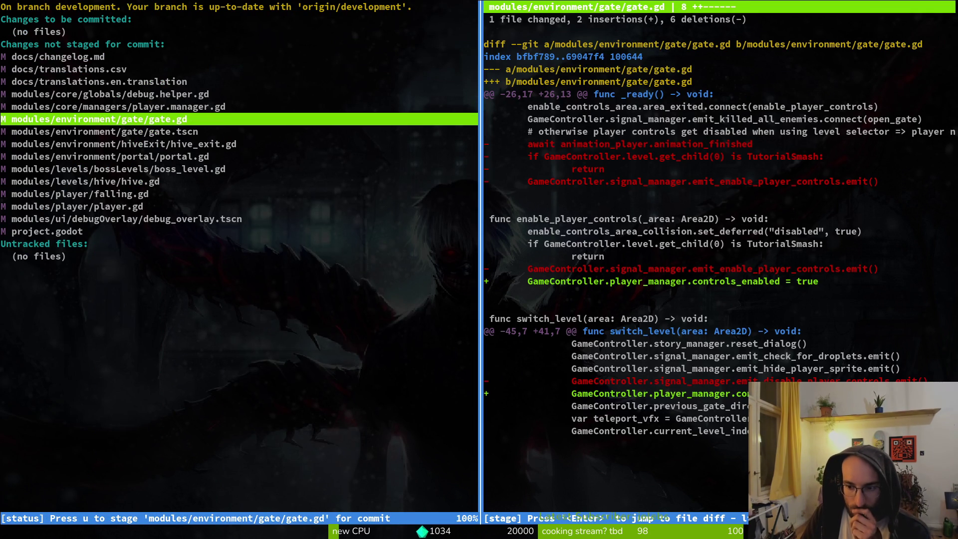
key("j")
key("j")
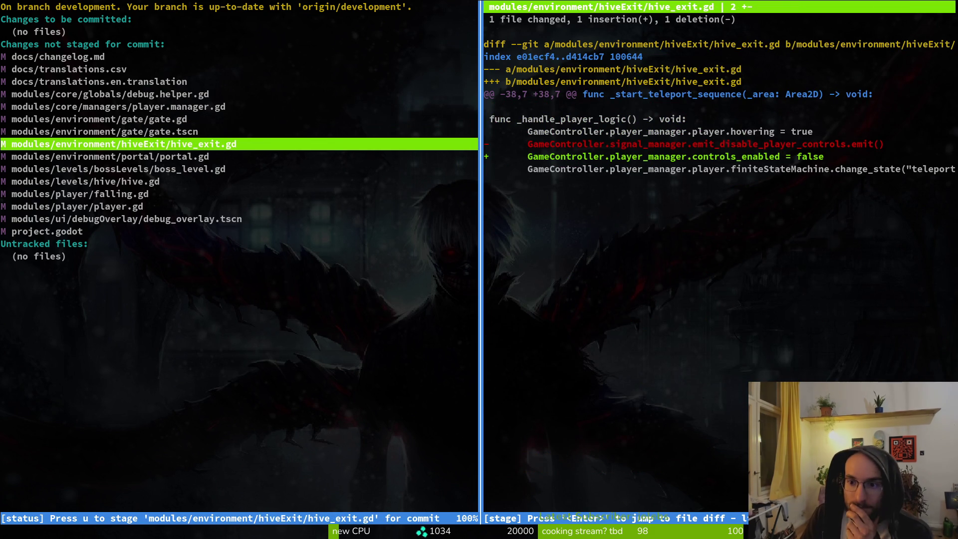
key("j")
key("j")
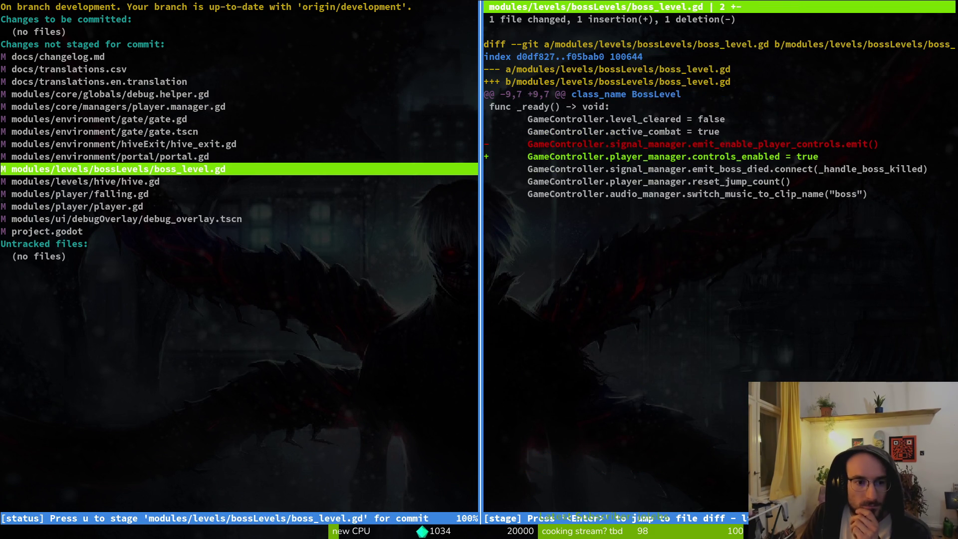
key("j")
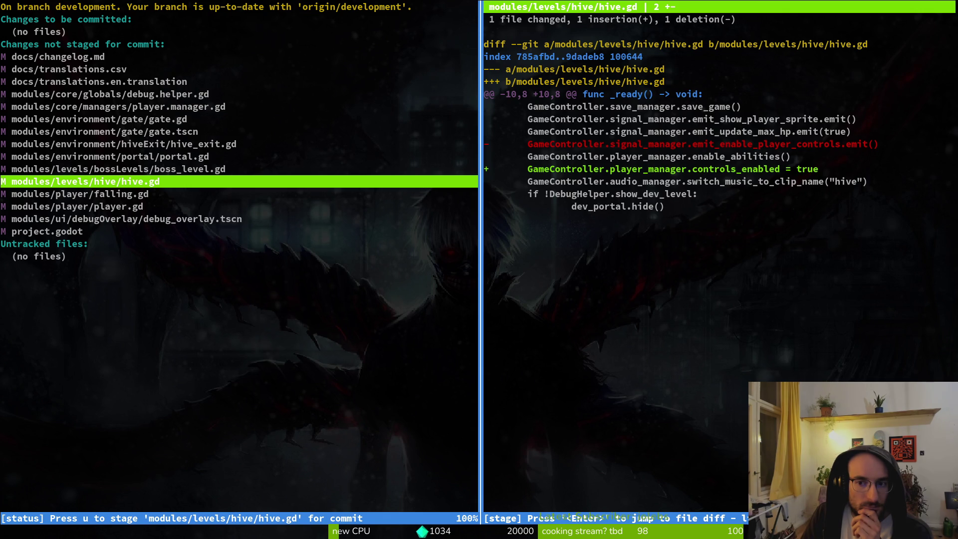
key("j")
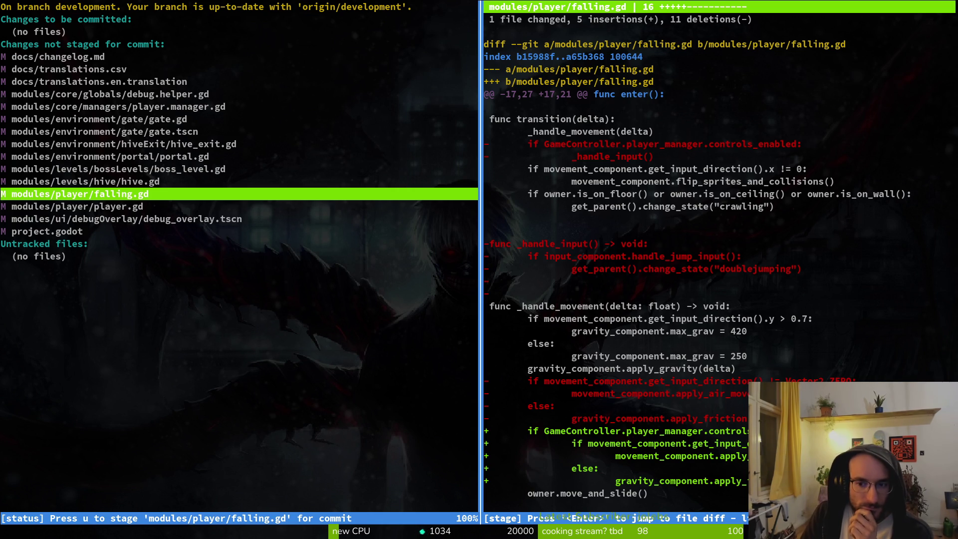
key("j")
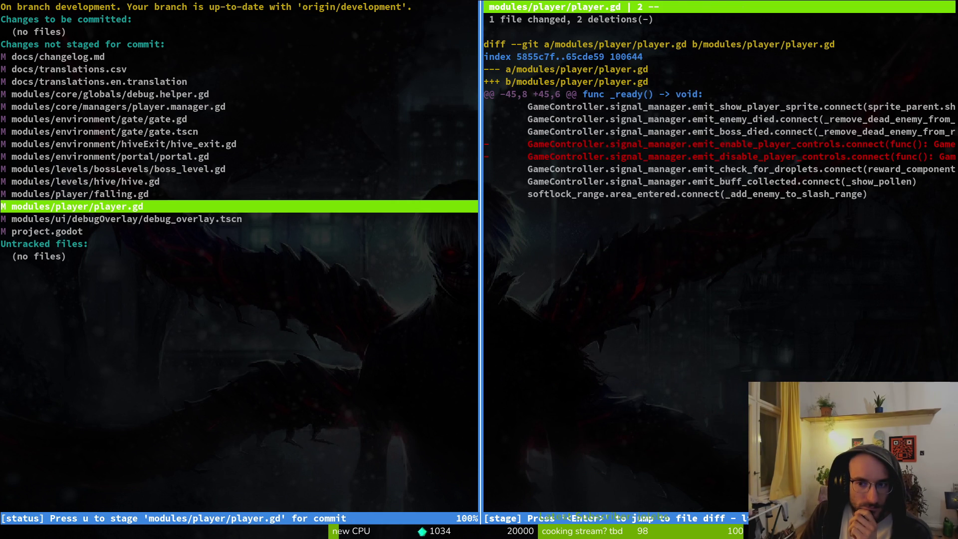
key("j")
type("j")
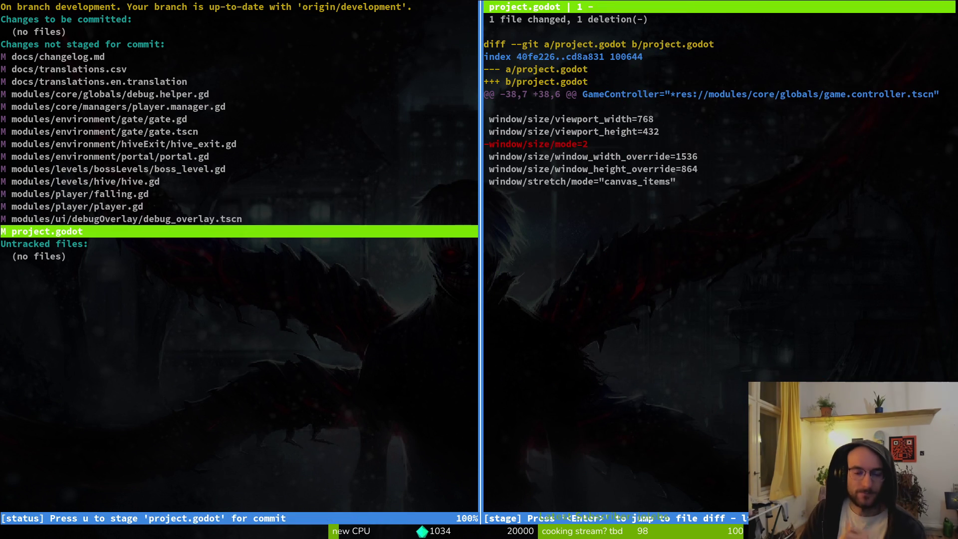
type("qvim .")
key("Return")
Step: Open signal.manager.gd and delete the emit_disable/emit_enable_player_controls signal lines, then save
type("sigmana")
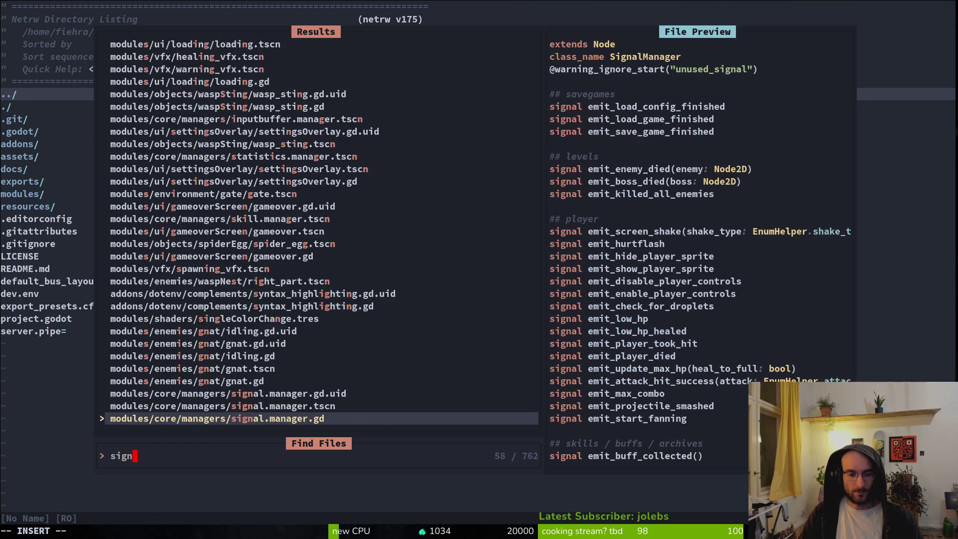
key("Return")
key("2")
key("0")
key("G")
key("d")
key("d")
key("d")
type("k:w")
key("Return")
key("k")
Step: Check the neighbouring player signals down to emit_low_hp
key("j")
key("j")
key("j")
key("j")
key("k")
key("k")
key("k")
key("k")
key("j")
key("j")
key("k")
key("j")
key("j")
key("j")
key("k")
key("j")
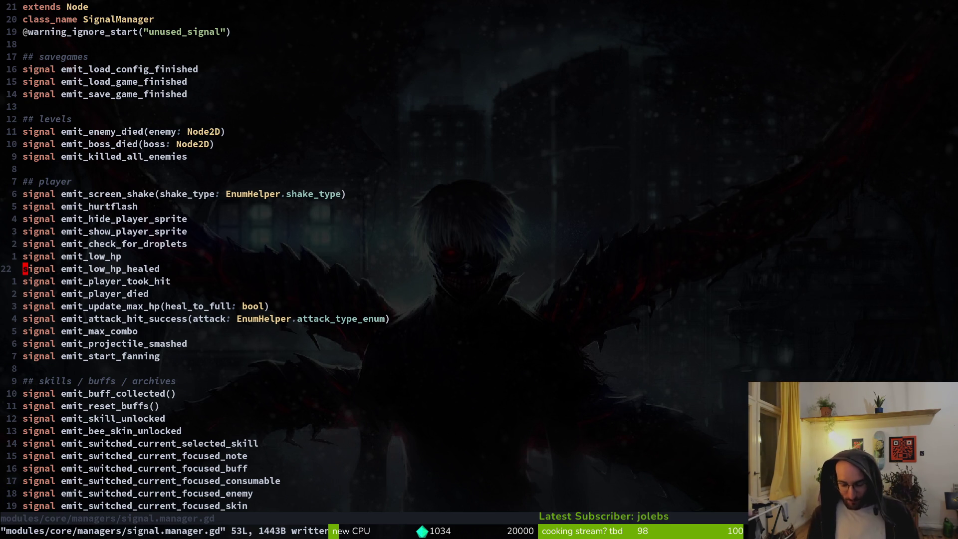
Step: Quit Vim and relaunch tig, moving down to player.manager.gd in the status list
type(":q")
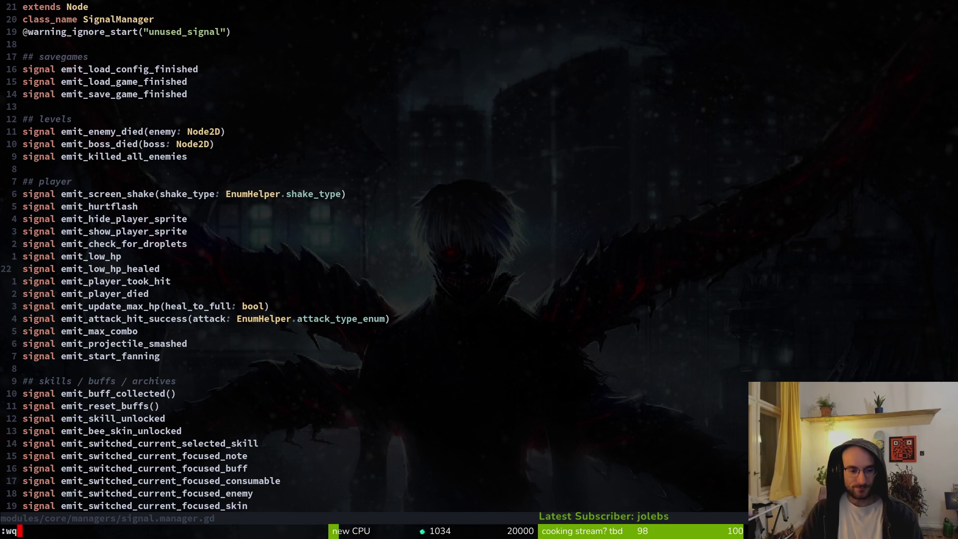
key("Return")
type("tig")
key("Return")
key("Down")
key("Down")
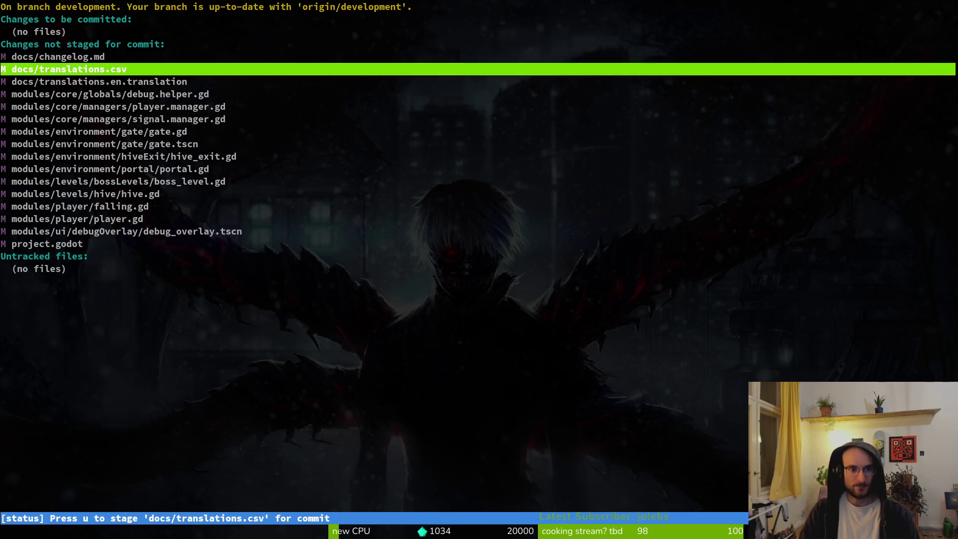
Step: Stage player.manager.gd, signal.manager.gd, gate.gd and gate.tscn in tig, skipping debug.helper.gd
key("Down")
key("Down")
key("Down")
key("Return")
key("u")
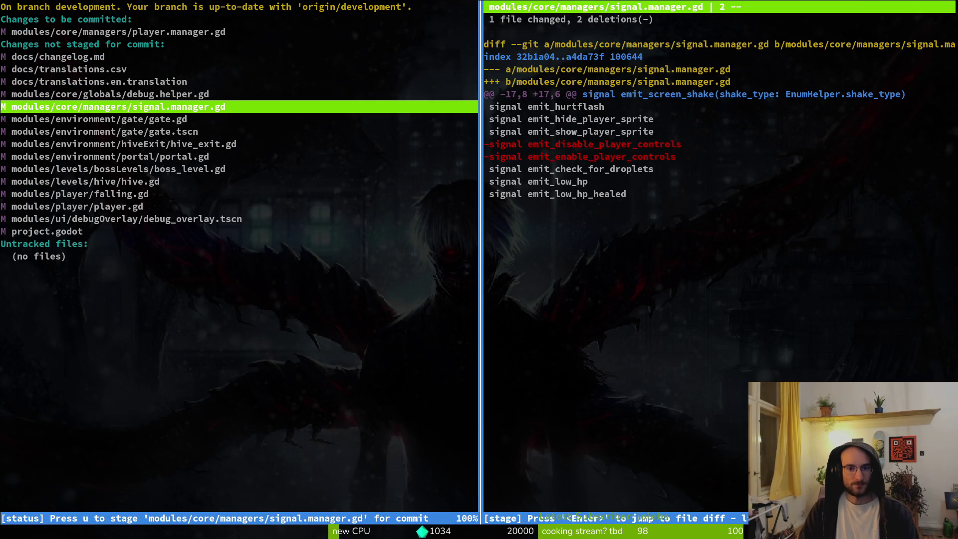
key("u")
key("Down")
key("u")
key("Down")
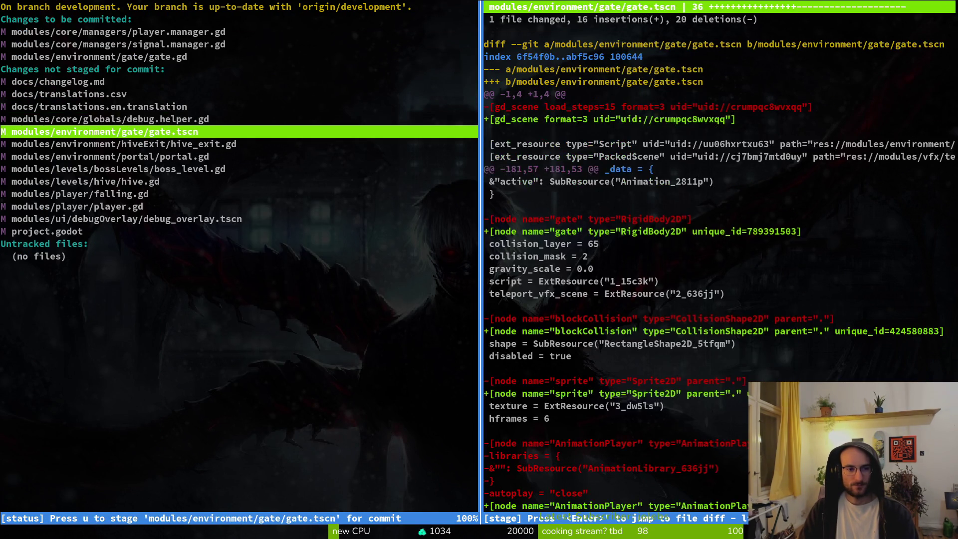
key("u")
Step: Stage hive_exit.gd and portal.gd, then begin the changelog entry 'fixed a bug where the player could leave the level'
key("Down")
key("u")
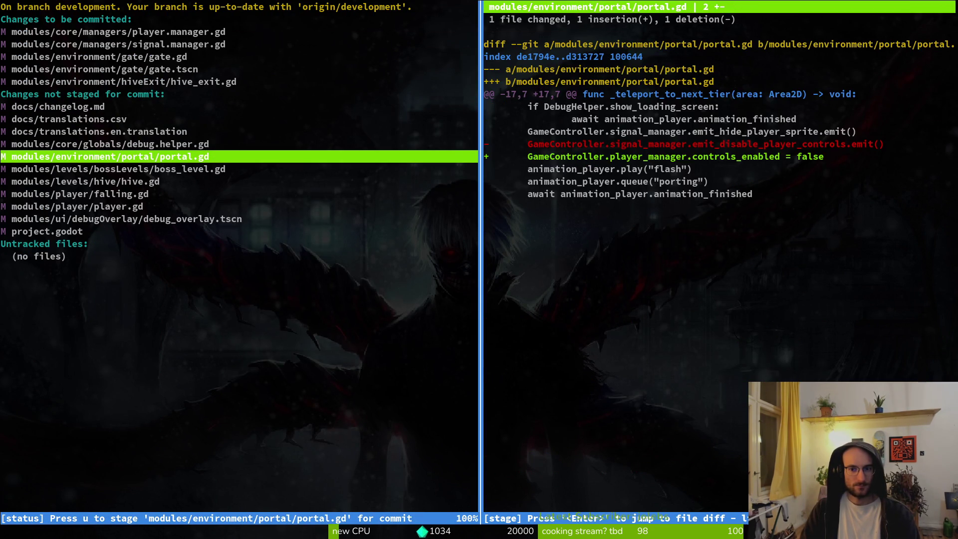
key("u")
key("Up")
key("Up")
key("Up")
type("eofi")
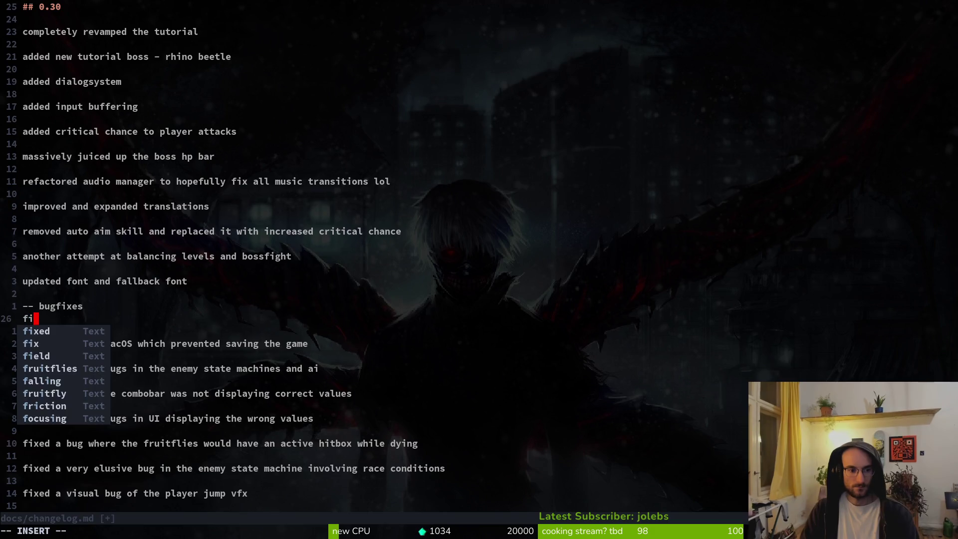
type("xes")
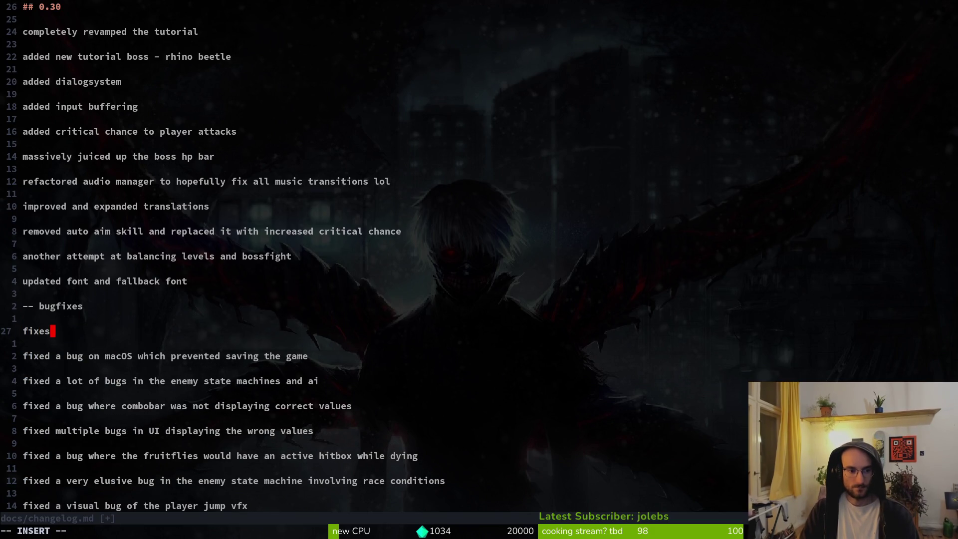
key("BackSpace")
type("d a bug where")
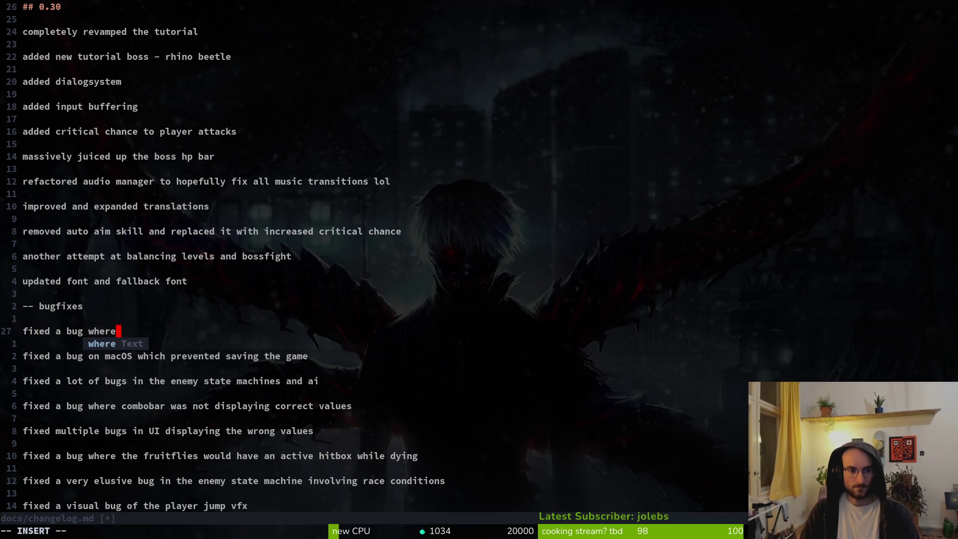
type(" the player could ")
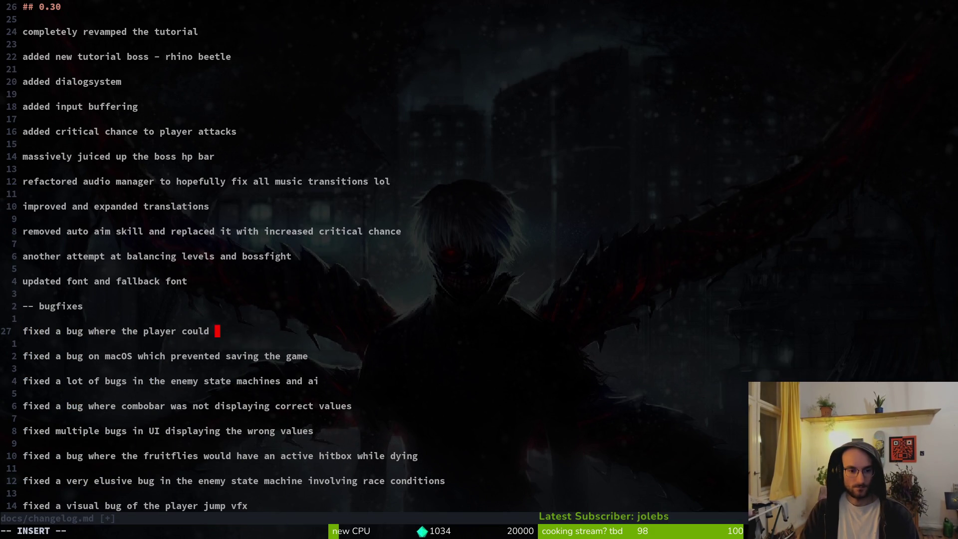
type("leave the level")
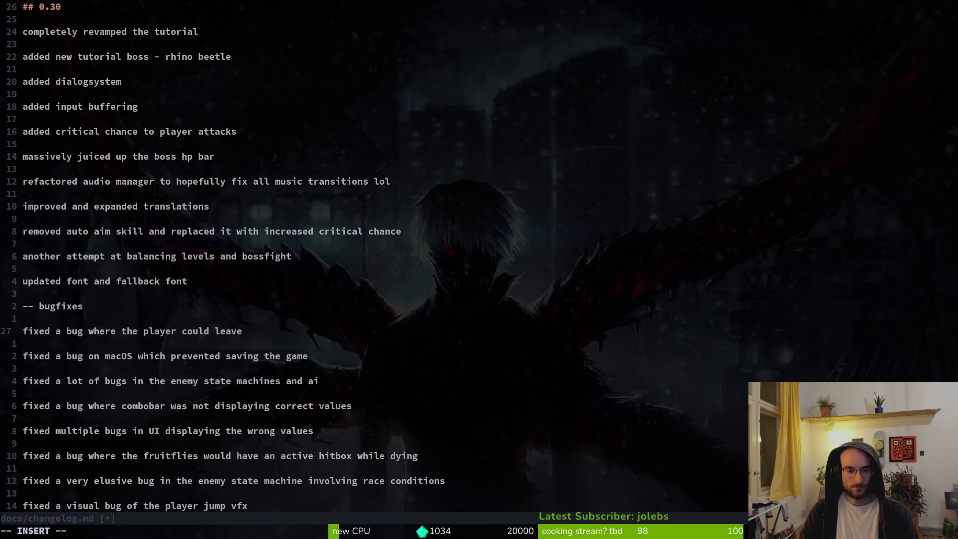
Step: Finish the bugfix entry in docs/changelog.md, save it with :w and quit Vim with :q
key("Escape")
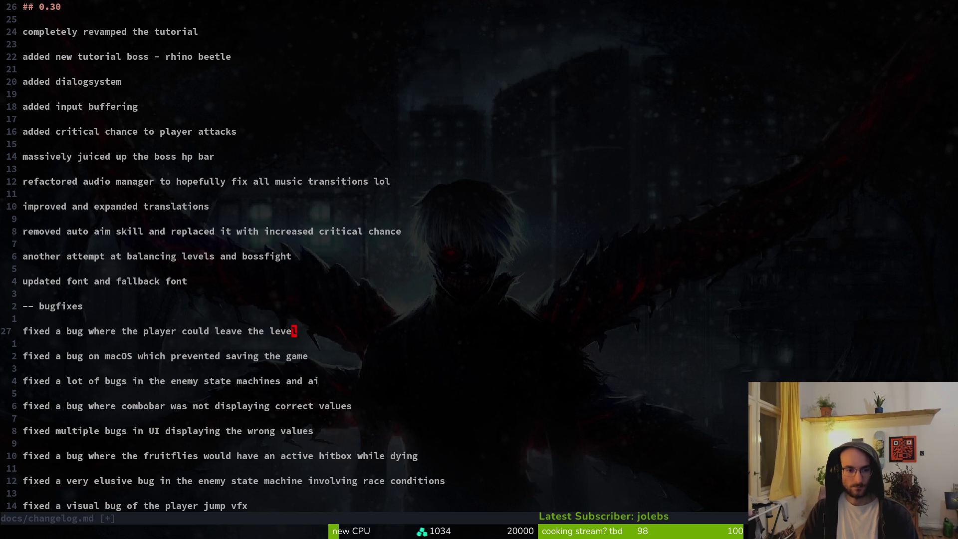
type(":w")
key("Return")
type(":q")
key("Return")
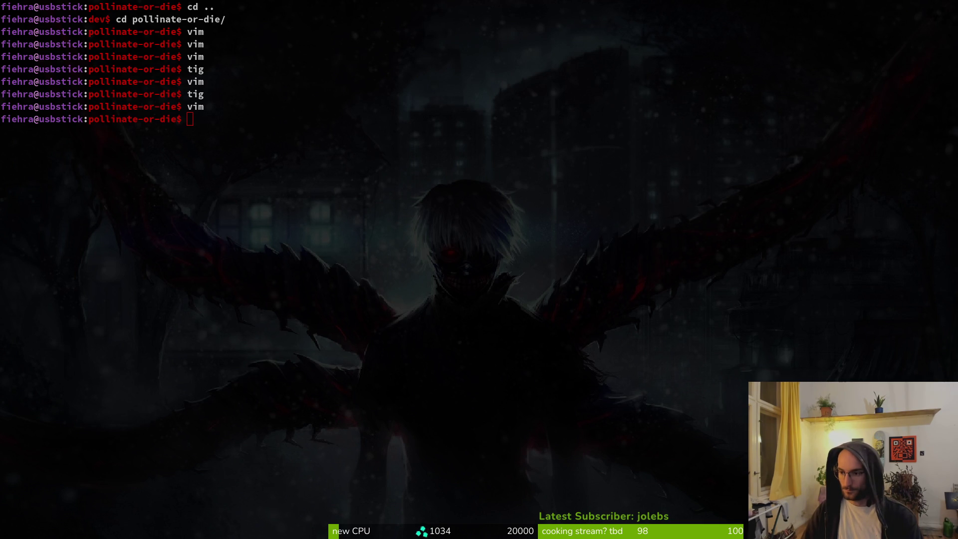
Step: Launch tig in the terminal and review the staged files in the status view
left_click(372, 161)
type("tig")
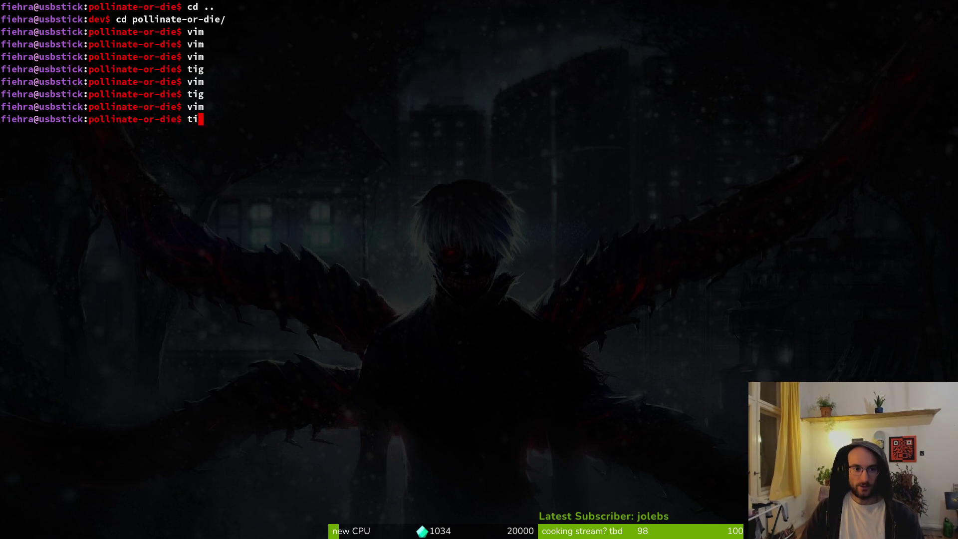
key("Return")
key("s")
key("Down")
key("Down")
key("Down")
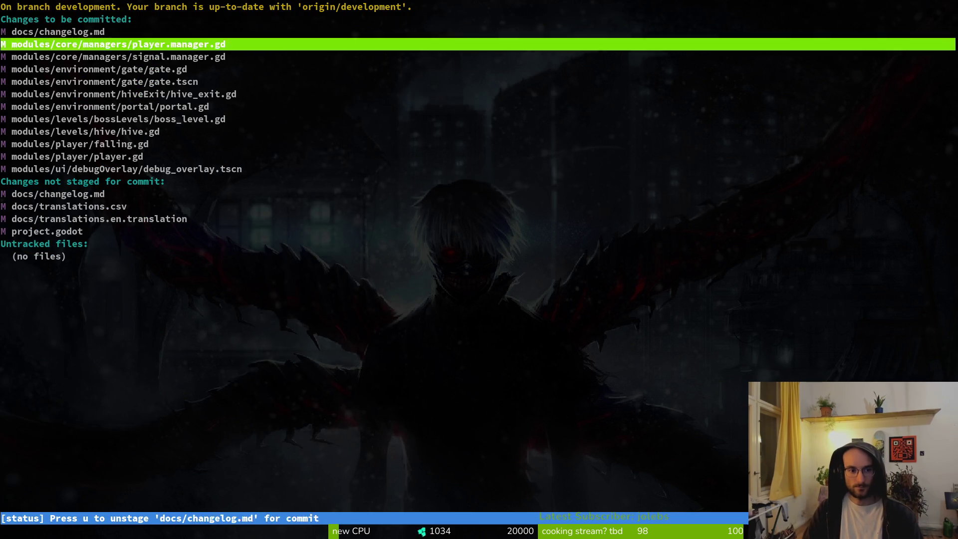
Step: Commit the staged changes with the message 'fixed a bug where player could leave levels'
type("qgit commit -m")
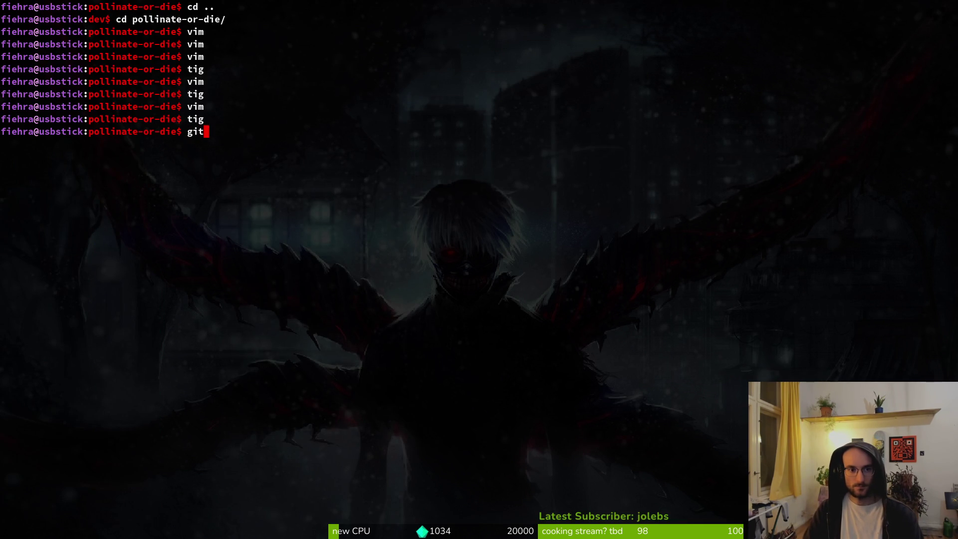
type(" \"fixed a ")
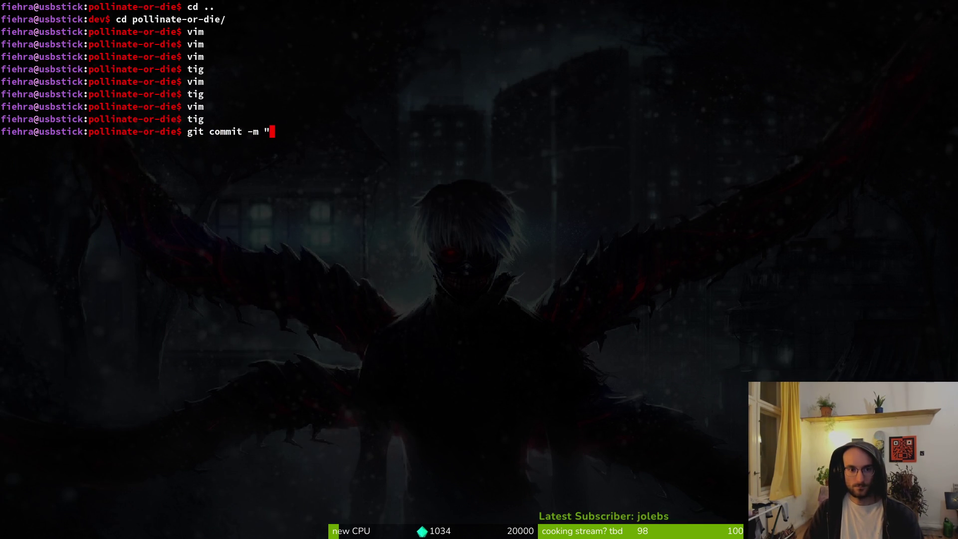
type("bug ")
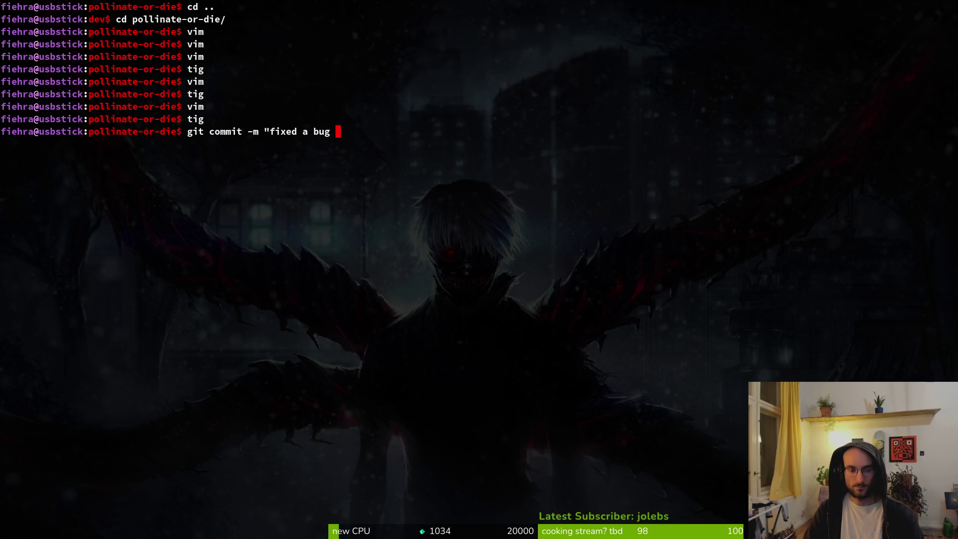
type("where player could leave")
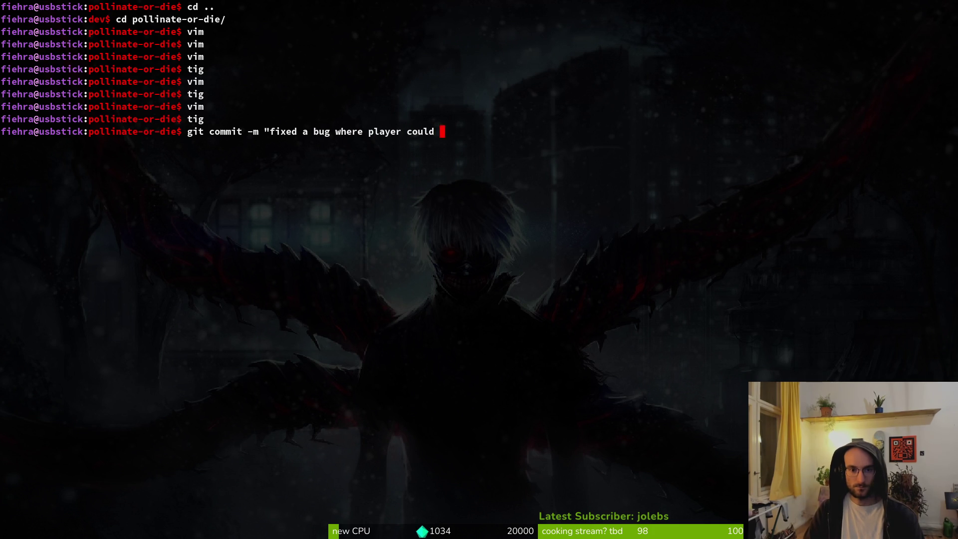
key("BackSpace")
key("BackSpace")
key("BackSpace")
type("ave levels\"")
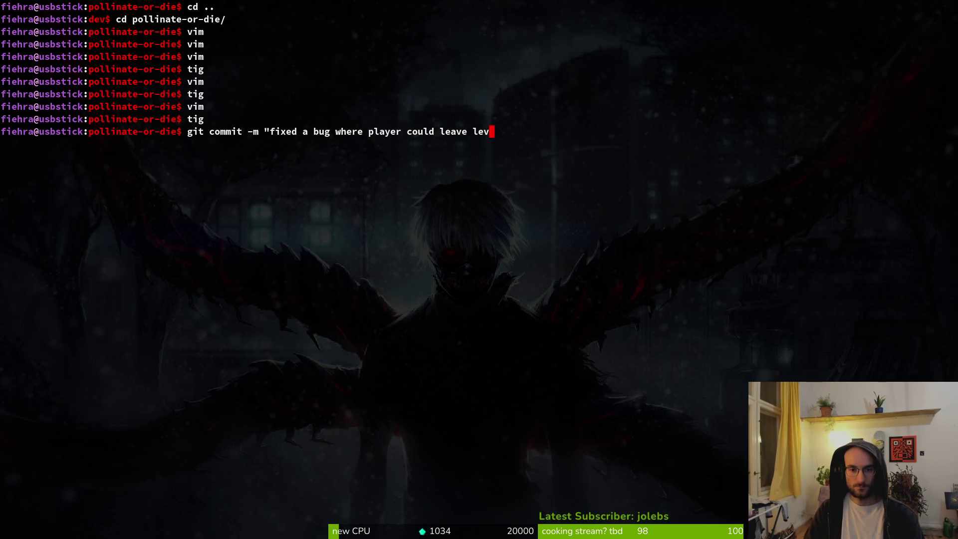
key("Return")
Step: Push the new commit to the development branch with git push
type("git psh")
key("BackSpace")
key("BackSpace")
type("ush")
key("Return")
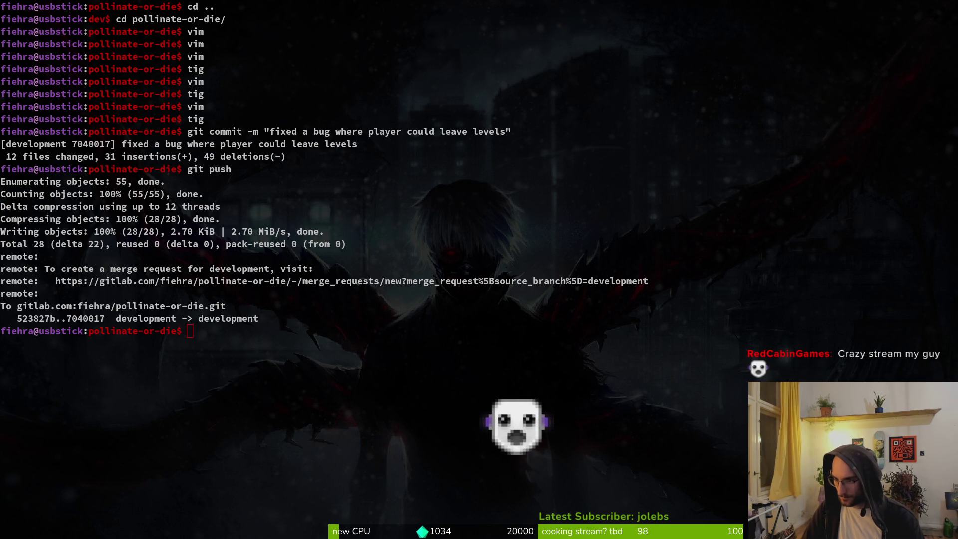
key("alt+Tab")
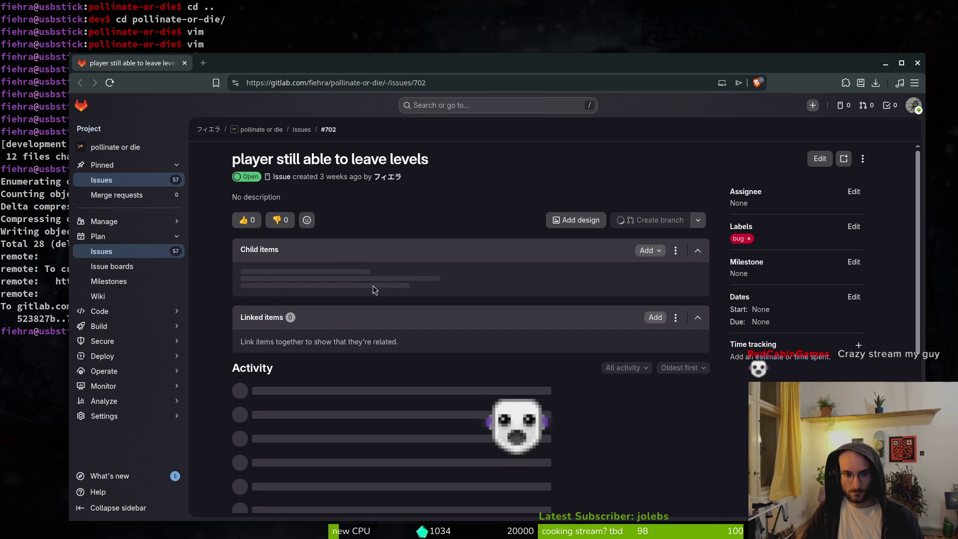
Step: Close GitLab issue #702 as fixed and close the browser window
scroll(466, 404, "down", 3)
left_click(308, 487)
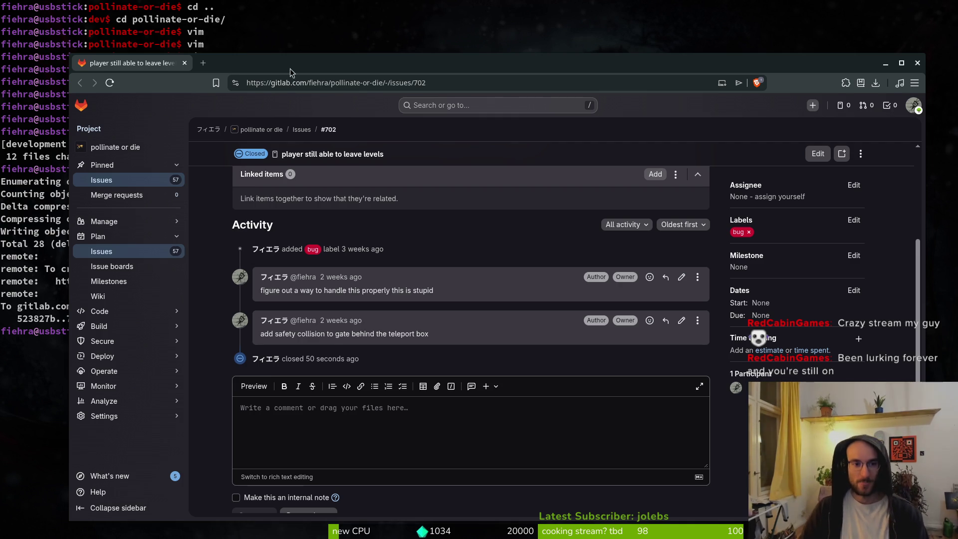
left_click_drag(294, 64, 276, 35)
left_click(901, 33)
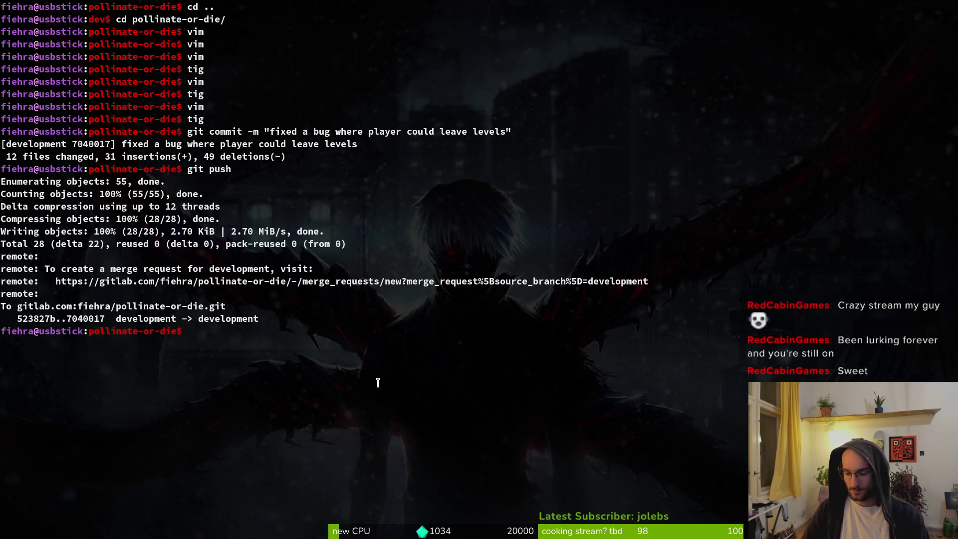
Step: Export Godot's Linux preset as pollinate.x86_64 into the project's exports folder
key("super")
left_click(341, 227)
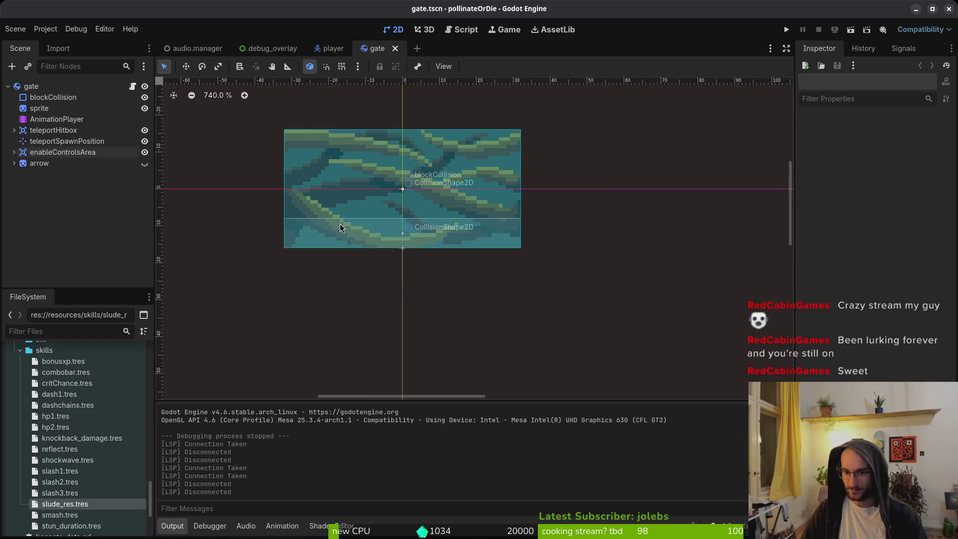
left_click(44, 31)
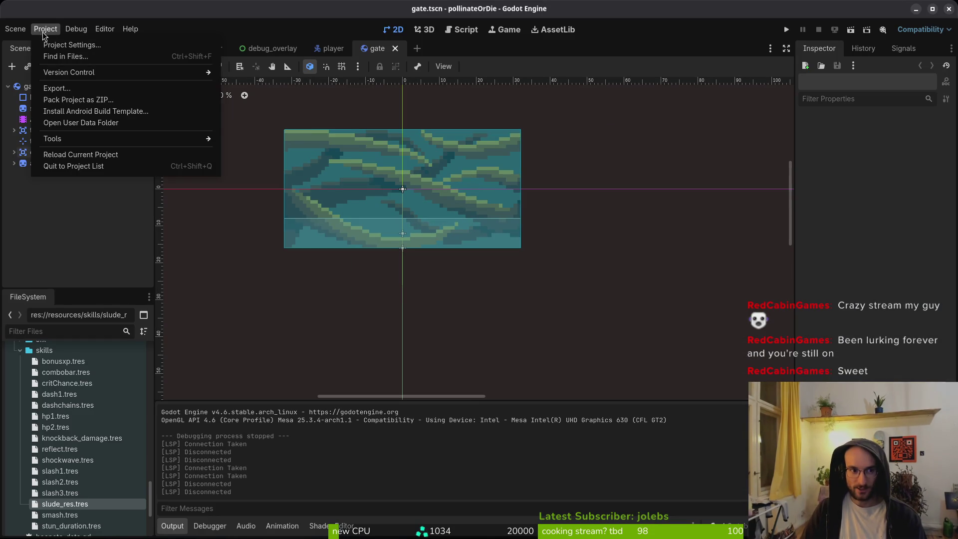
left_click(57, 88)
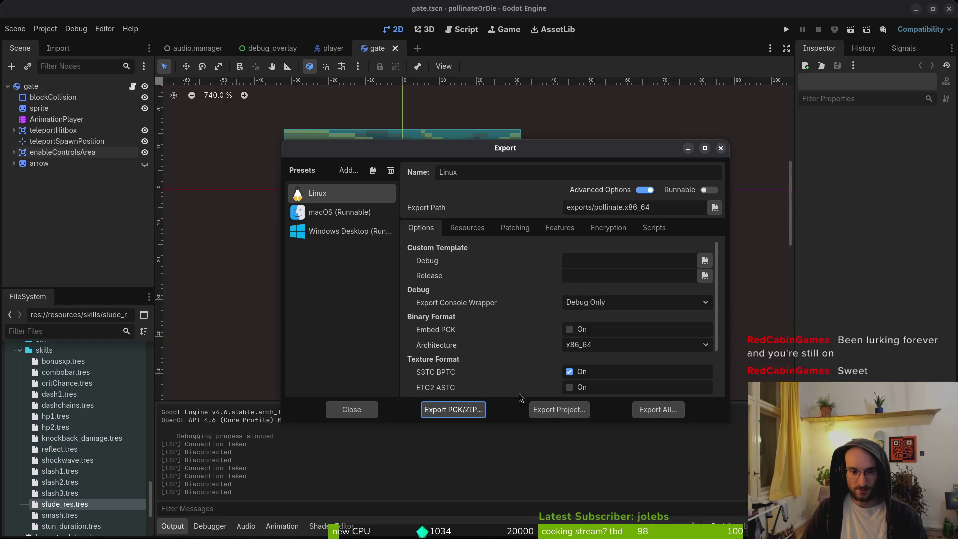
left_click(552, 414)
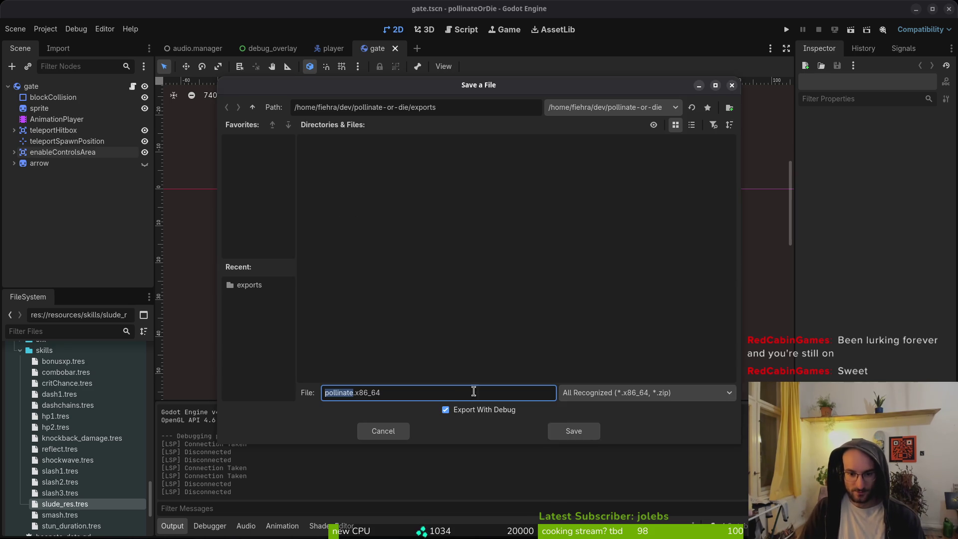
left_click(566, 430)
key("super")
left_click(565, 428)
key("super+e")
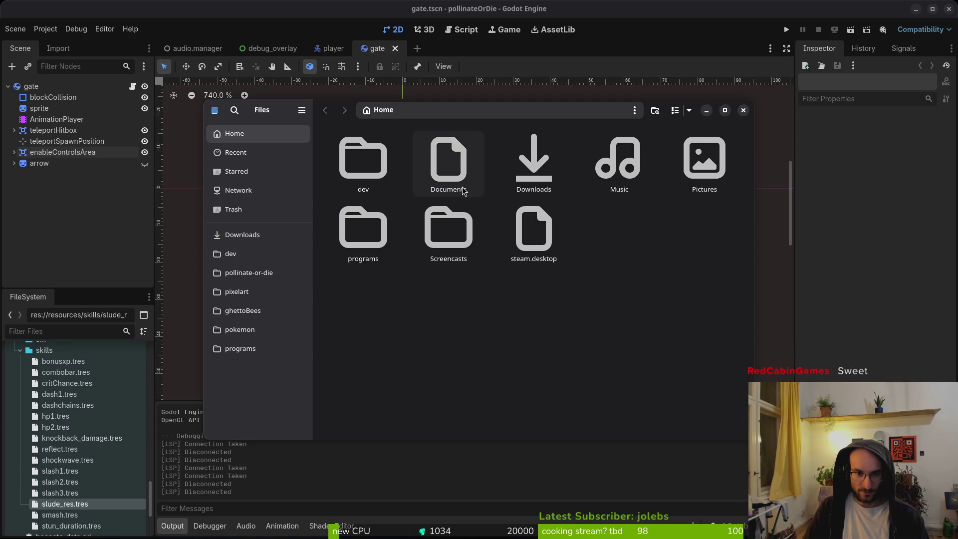
Step: Cut the two exported build files from the pollinate-or-die exports folder
left_click(251, 275)
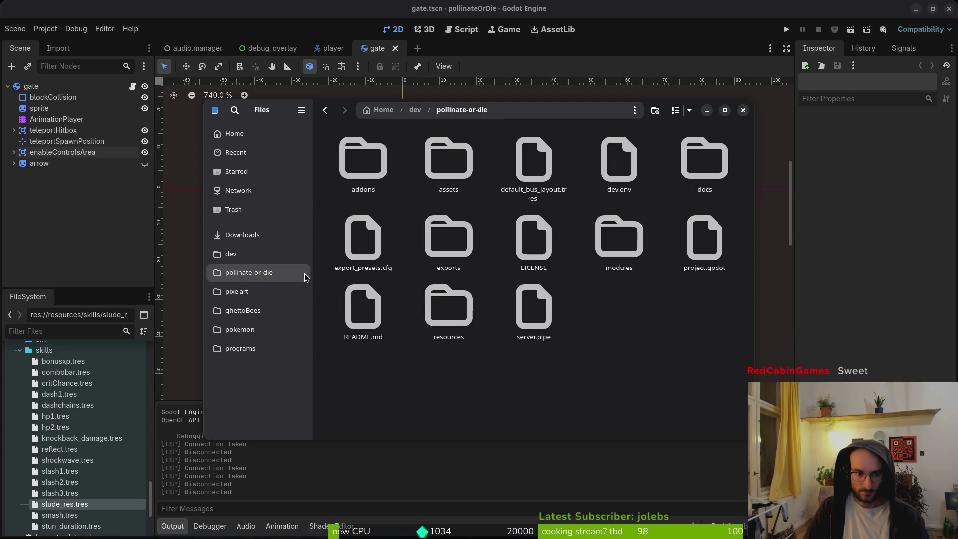
double_click(459, 243)
key("ctrl+a")
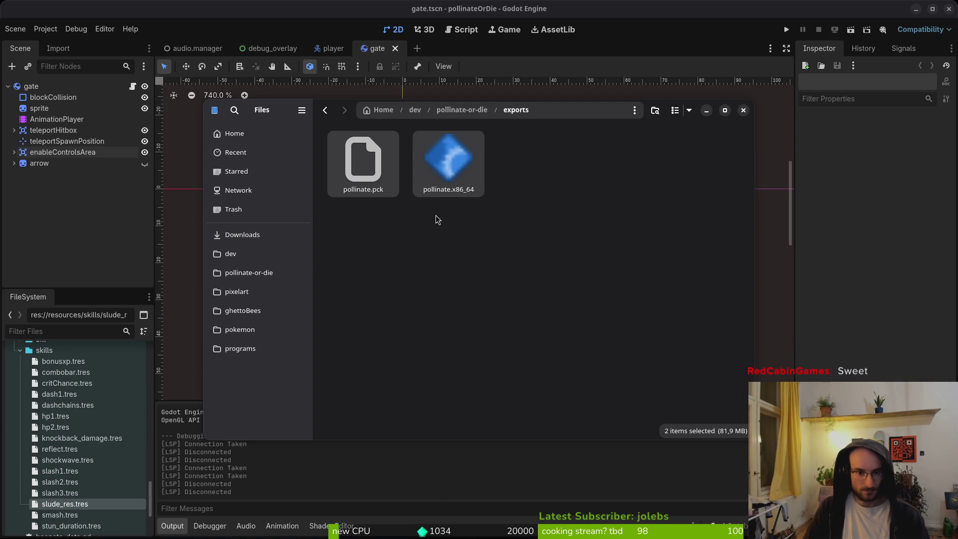
key("ctrl+x")
Step: Trash the three old files in Downloads/pollinateBuilds/linux
left_click(257, 237)
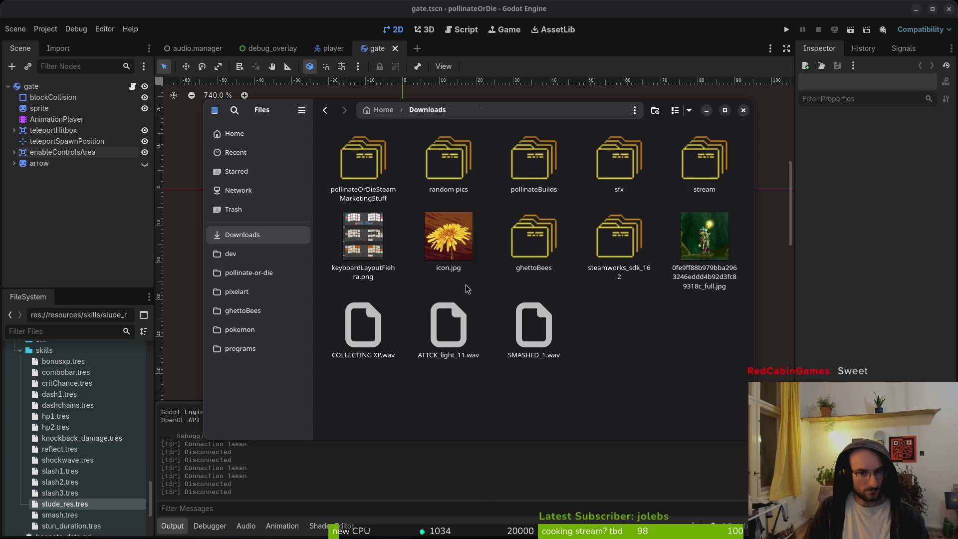
double_click(550, 168)
double_click(352, 162)
key("ctrl+a")
key("Delete")
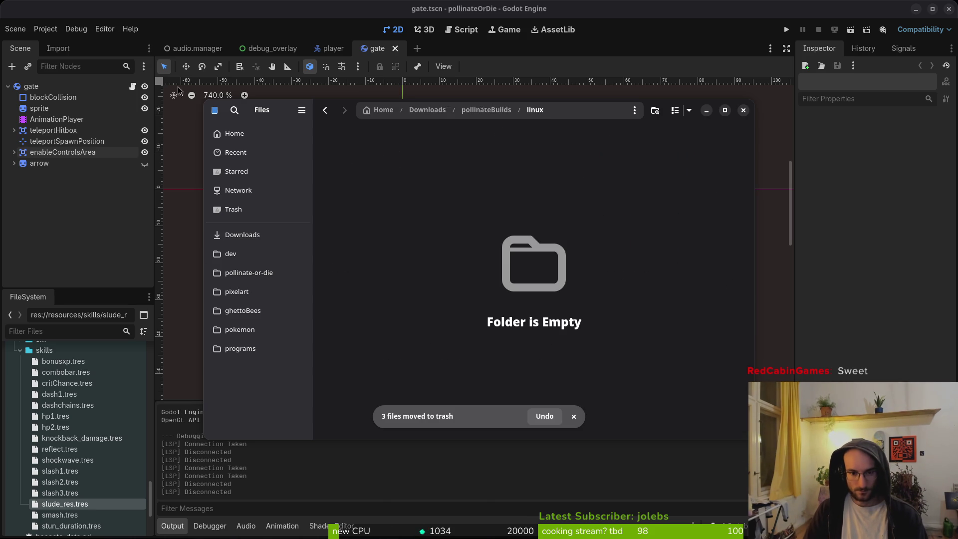
Step: Back in Godot, export the Linux build again with Export With Debug unchecked
key("alt+Tab")
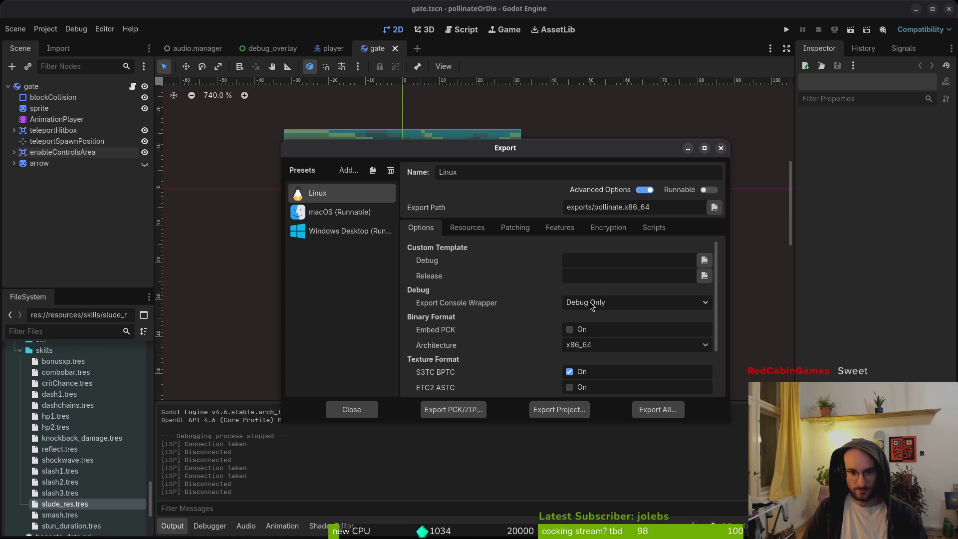
left_click(559, 412)
left_click(469, 413)
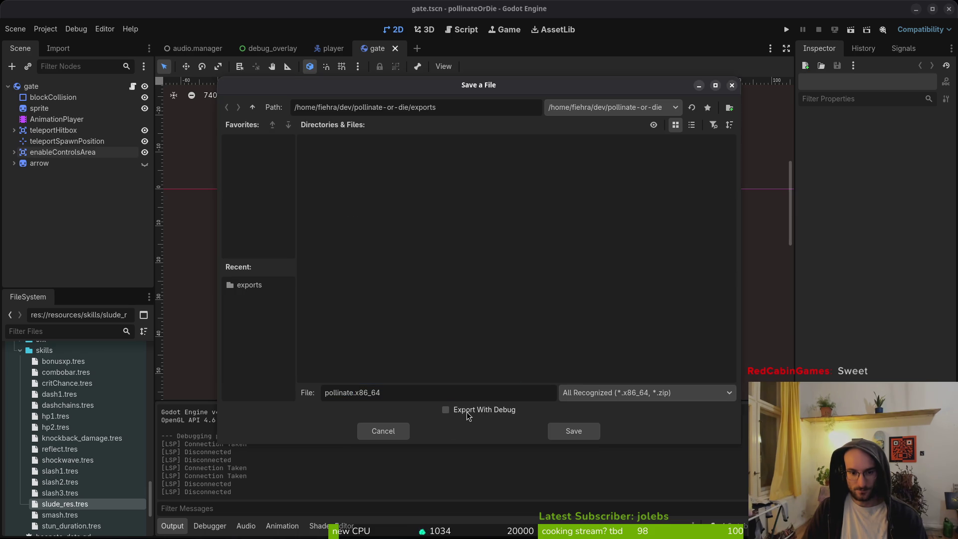
Step: Save the non-debug Linux export and open the project's exports folder in Files
left_click(574, 432)
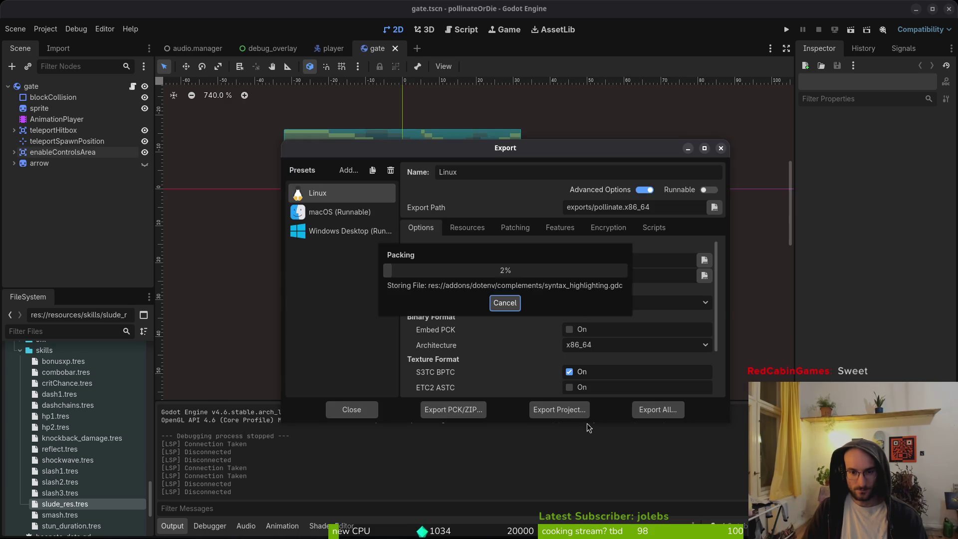
key("alt+Tab")
left_click(292, 281)
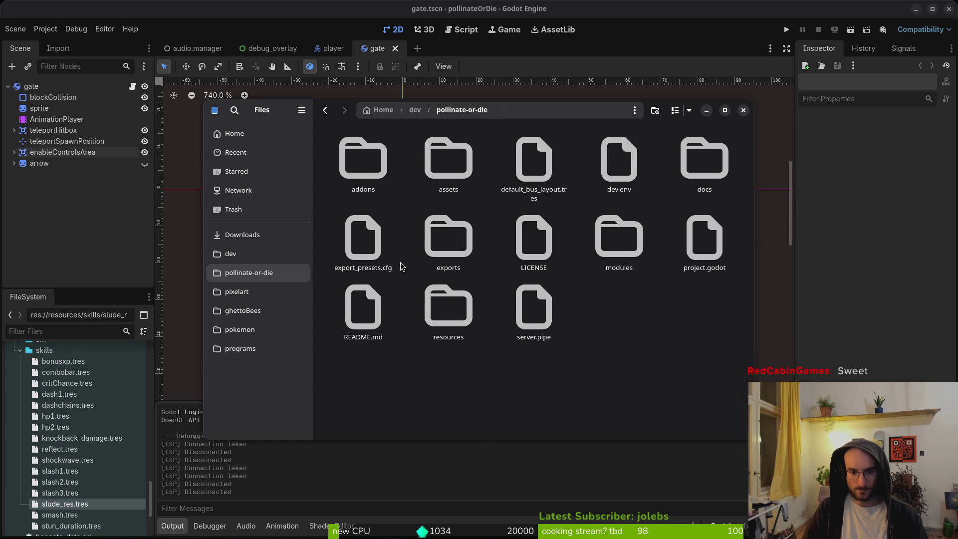
double_click(467, 252)
key("alt+Tab")
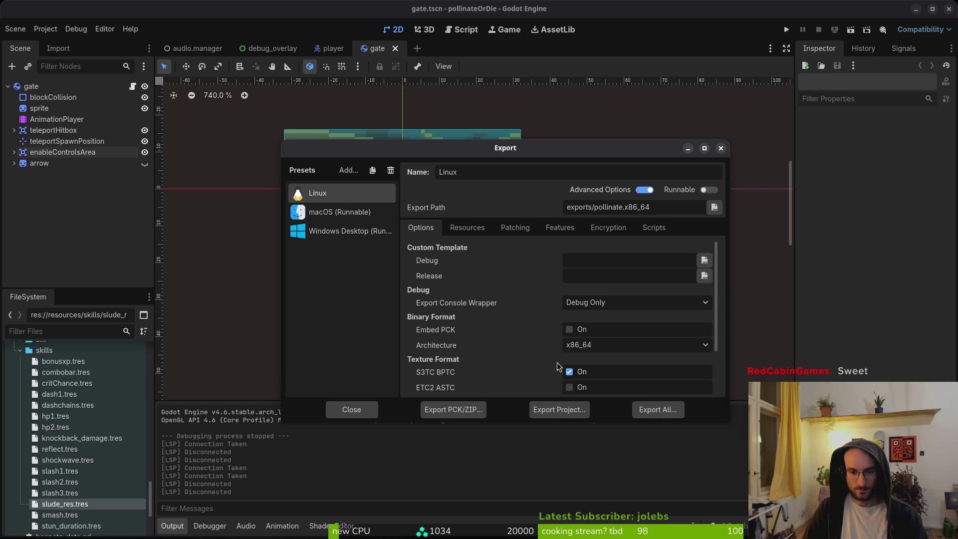
left_click(560, 413)
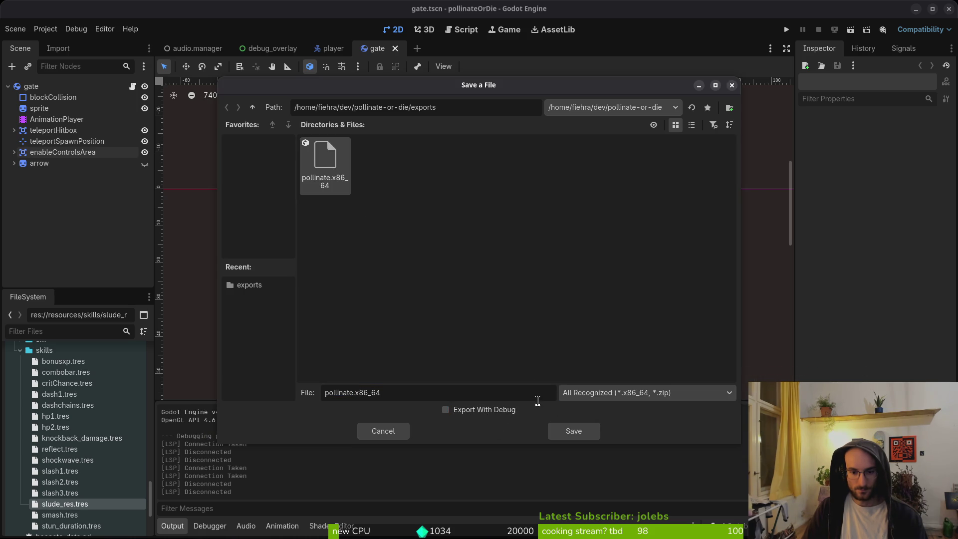
Step: Trash the three exported files and save the Linux build into exports again
key("alt+Tab")
key("ctrl+a")
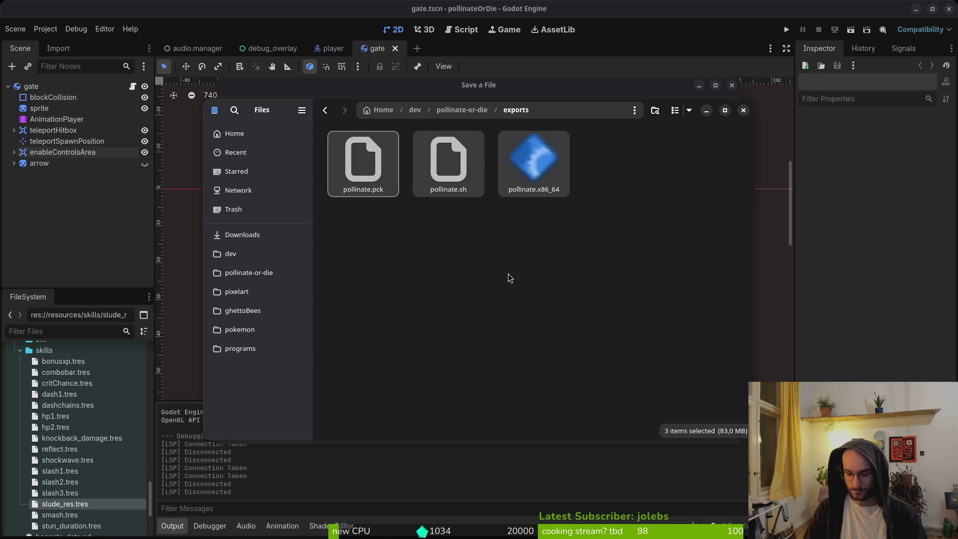
key("Delete")
key("alt+Tab")
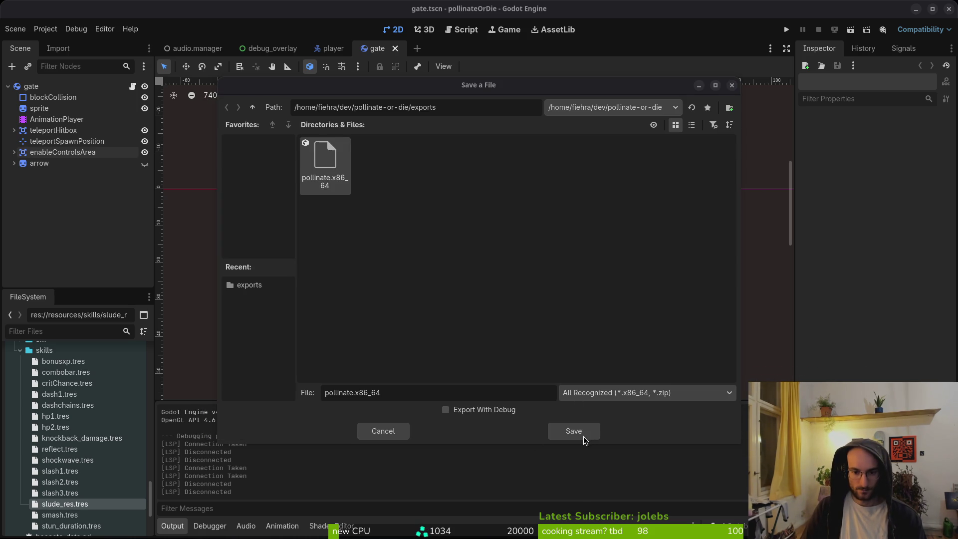
left_click(572, 431)
Step: Delete the two fresh files from exports and export the Linux build once more
key("alt+Tab")
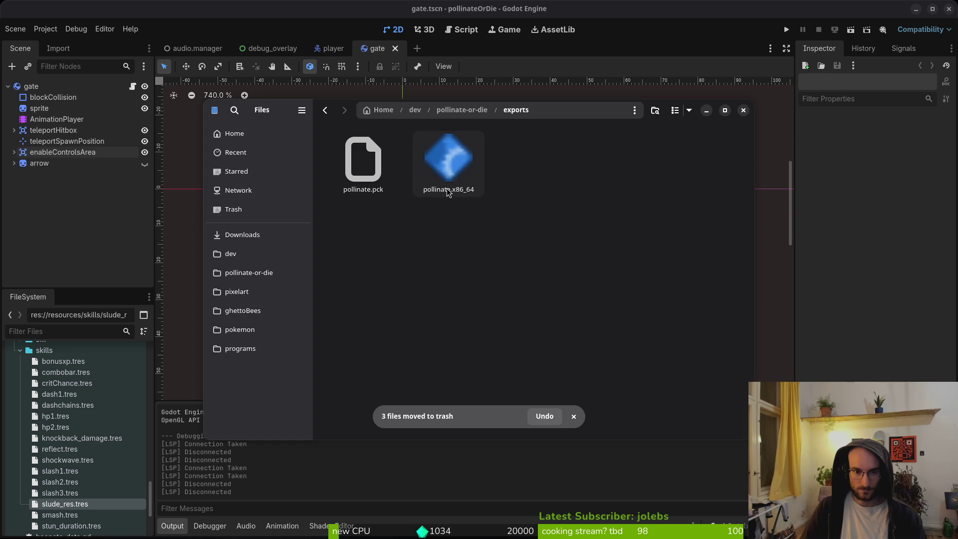
key("alt+Tab")
key("alt+Tab")
left_click_drag(449, 266, 386, 192)
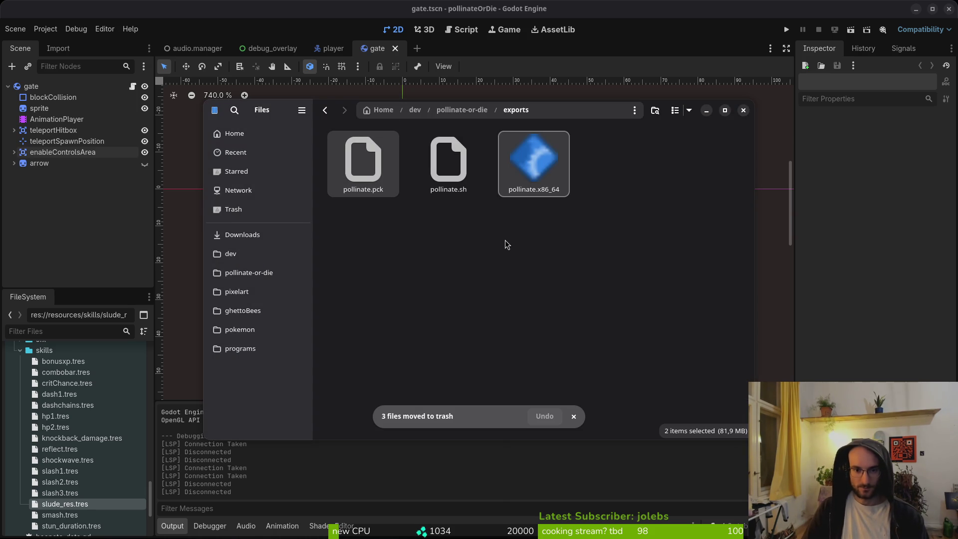
key("Delete")
key("alt+Tab")
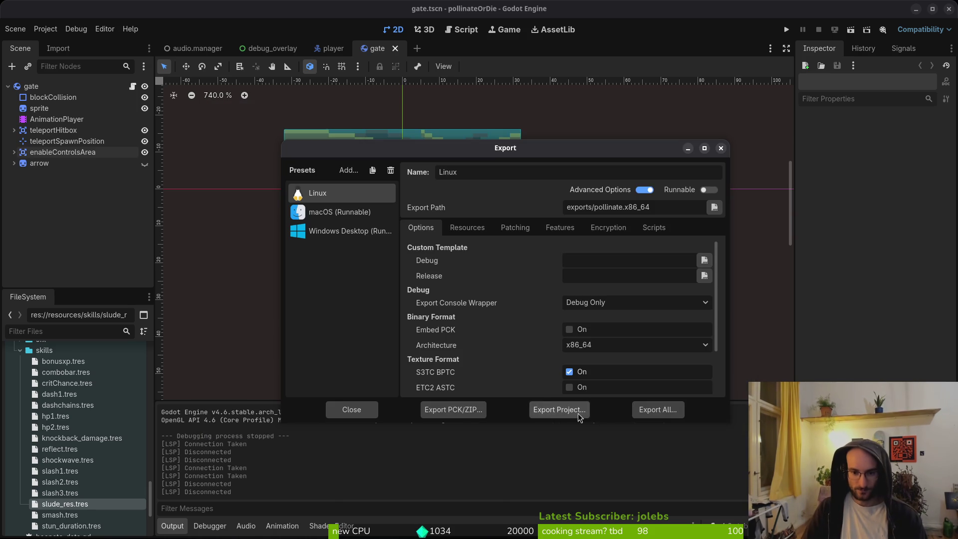
left_click(579, 415)
left_click(571, 431)
Step: Replace the old files in Downloads/pollinateBuilds/linux with the new pollinate.pck and pollinate.x86_64
key("alt+Tab")
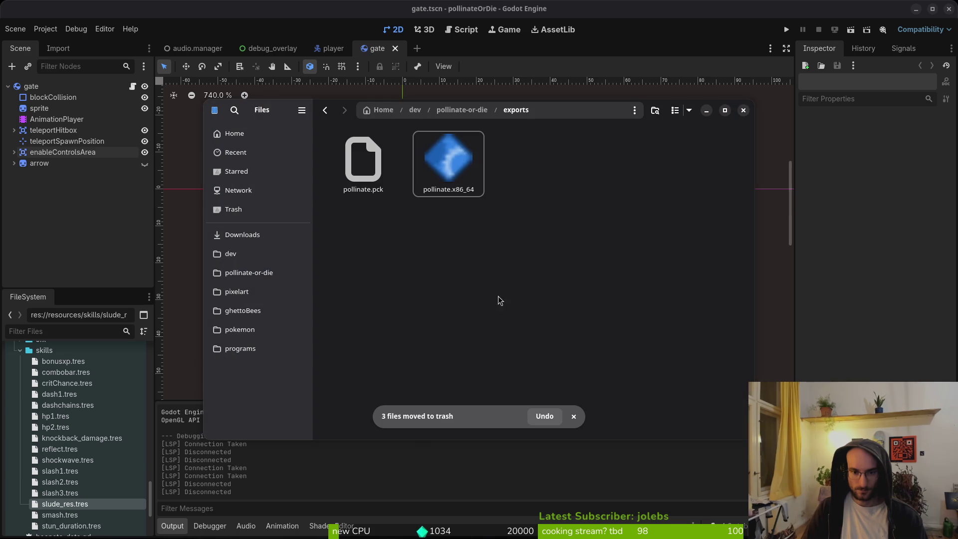
key("ctrl+a")
key("ctrl+x")
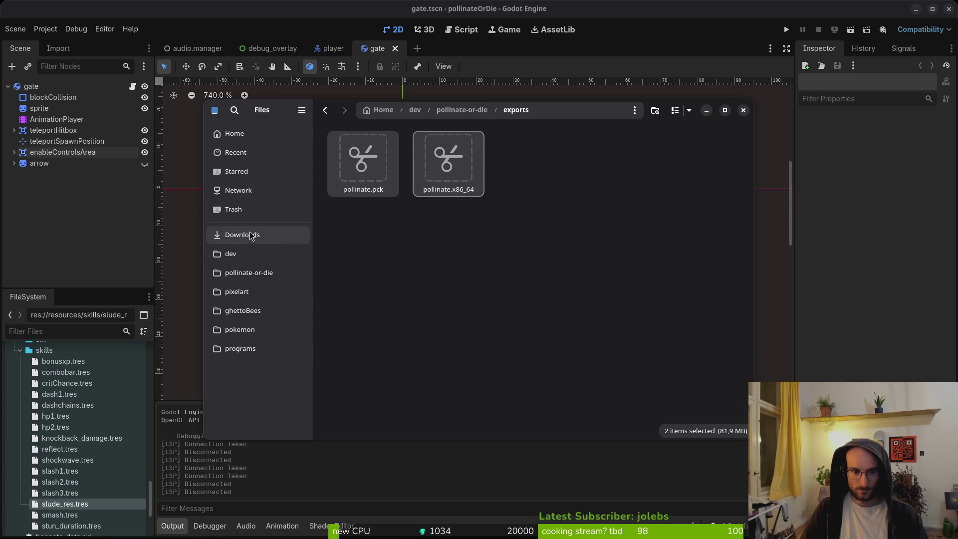
left_click(252, 235)
double_click(533, 163)
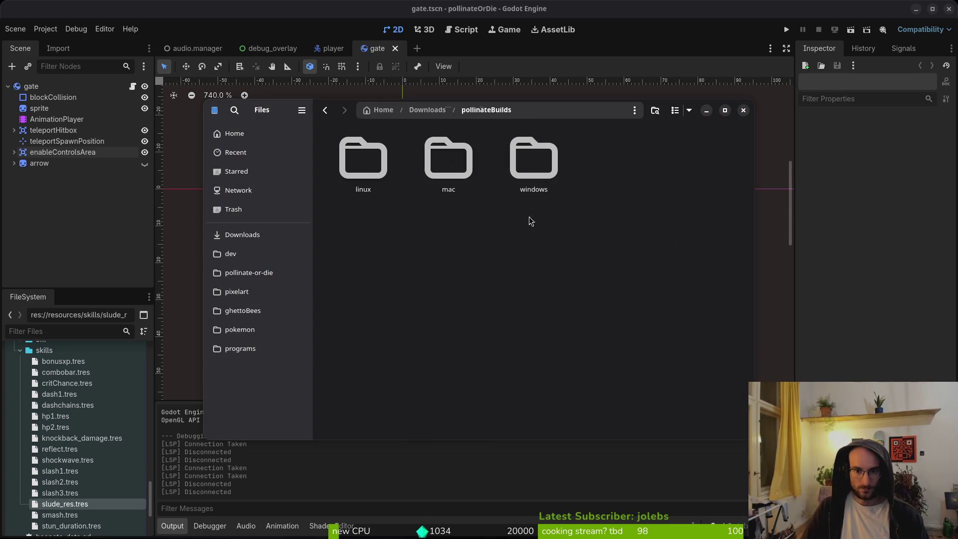
double_click(344, 165)
key("ctrl+a")
key("Delete")
key("ctrl+v")
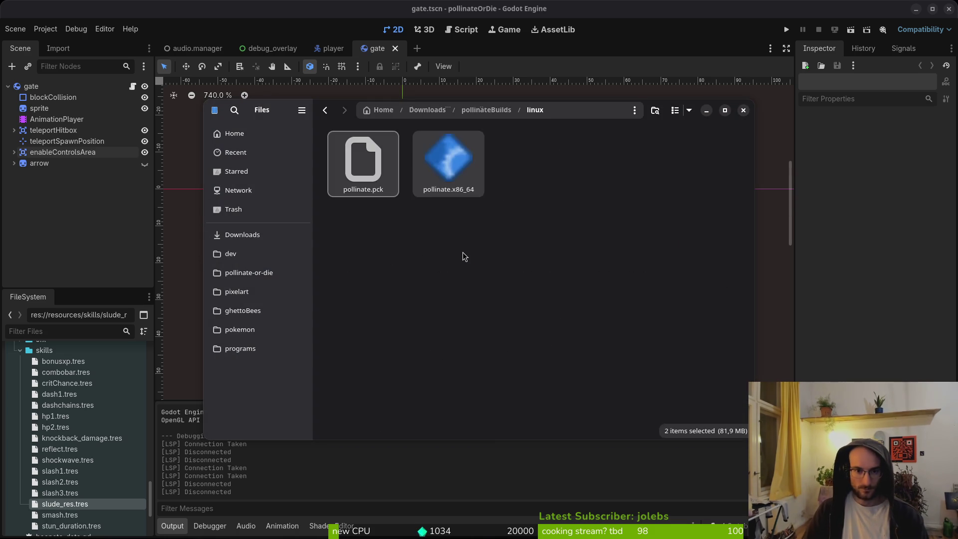
Step: Trash the old builds in the pollinateBuilds mac and windows folders
key("alt+Left")
double_click(447, 157)
key("ctrl+a")
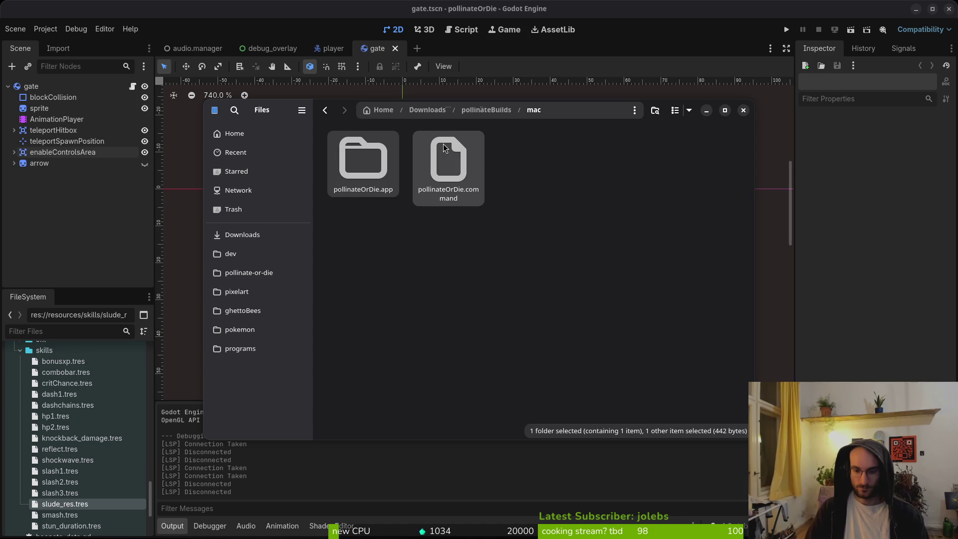
key("Delete")
key("alt+Left")
double_click(537, 165)
key("ctrl+a")
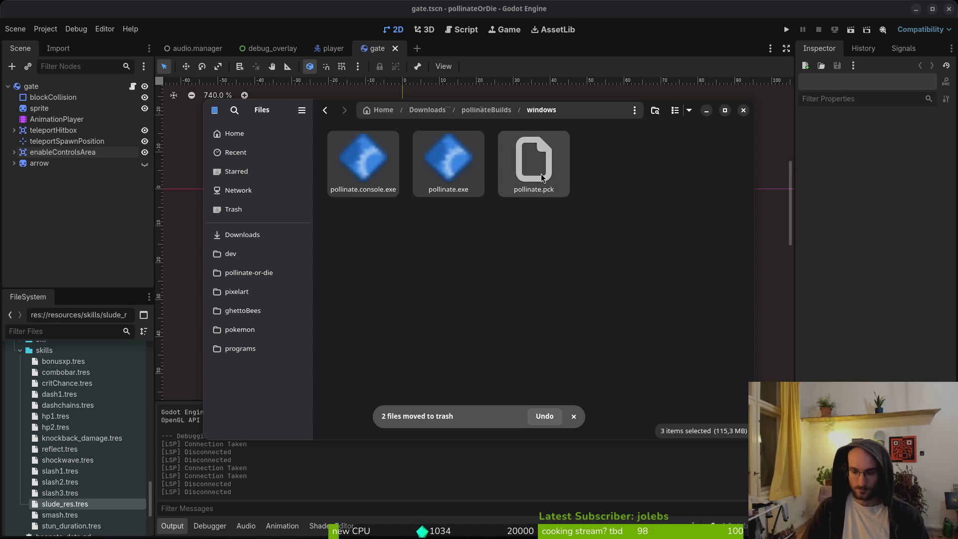
key("Delete")
Step: Close the file manager and return to Godot's Export dialog
key("alt+Left")
key("alt+Left")
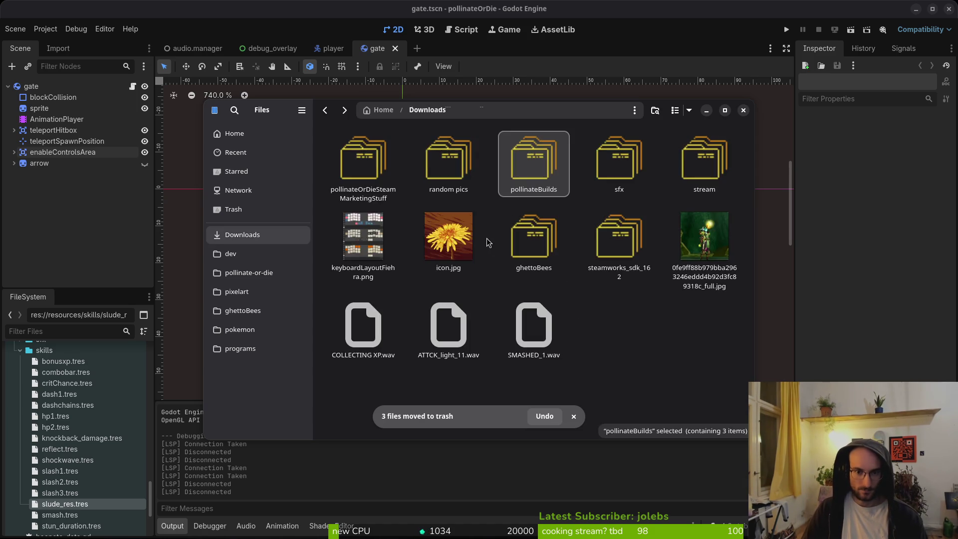
key("alt+Left")
key("alt+Up")
key("ctrl+w")
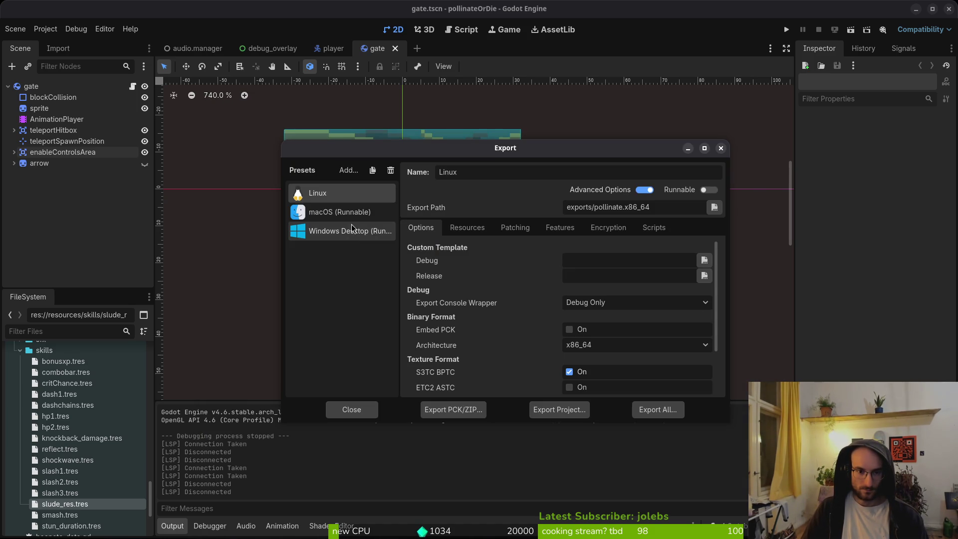
Step: Export the macOS build as pollinate.zip and cut it from the exports folder
left_click(557, 410)
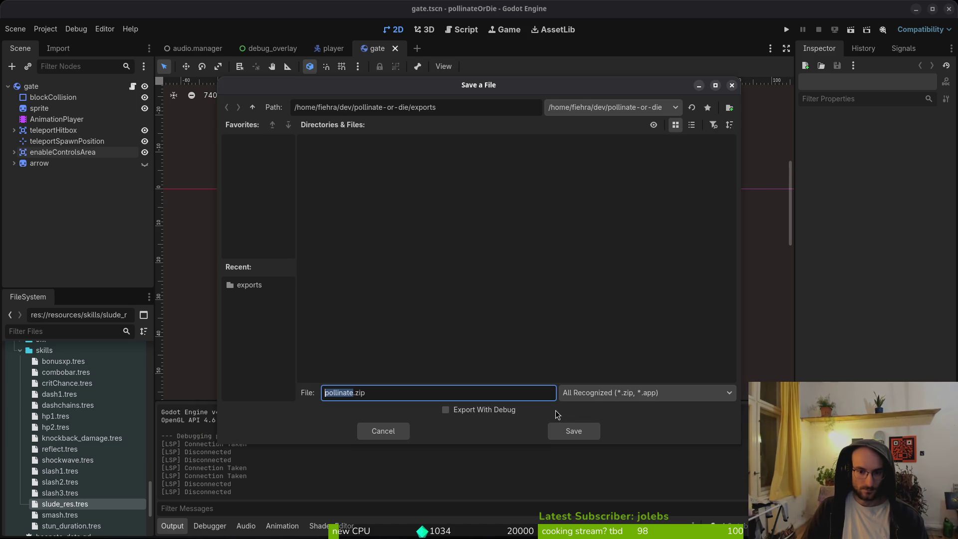
left_click(573, 427)
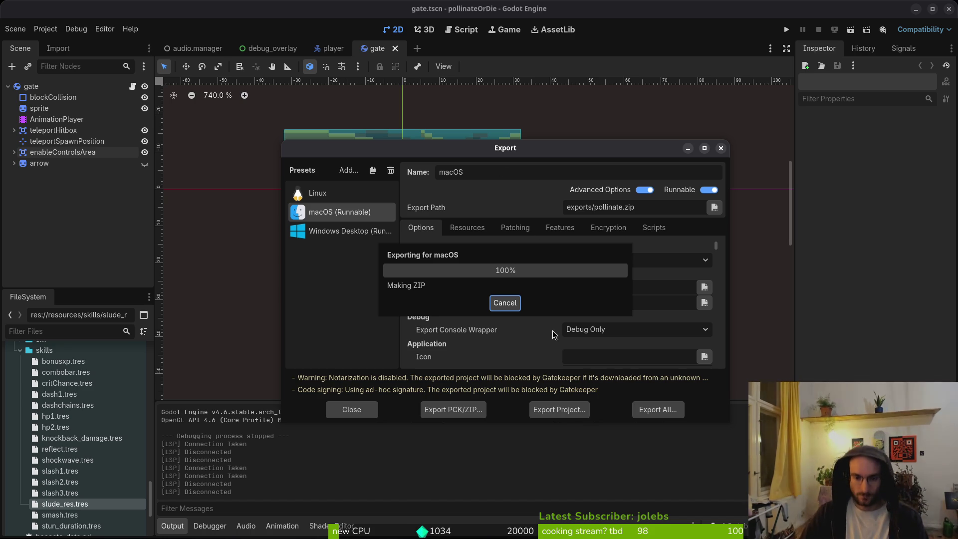
left_click(532, 410)
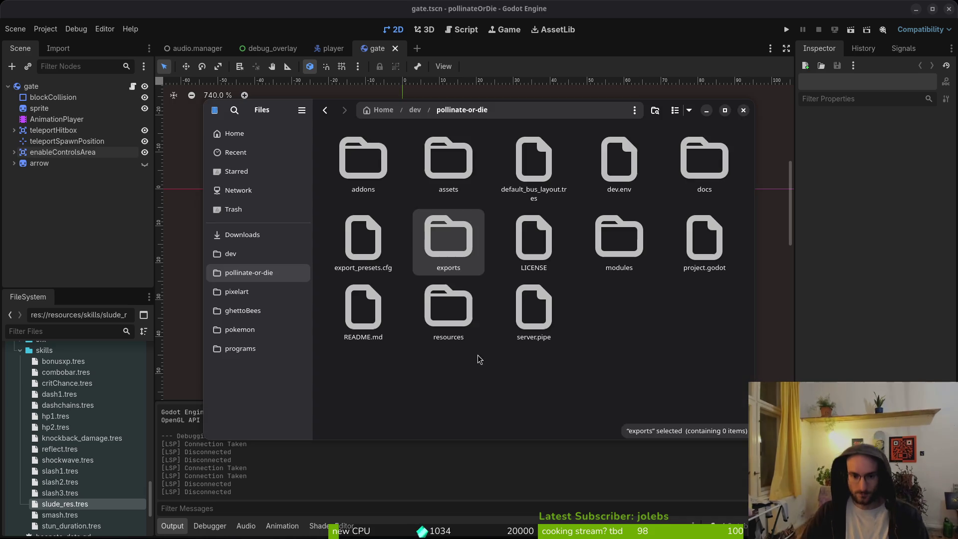
double_click(453, 253)
key("ctrl+a")
key("ctrl+x")
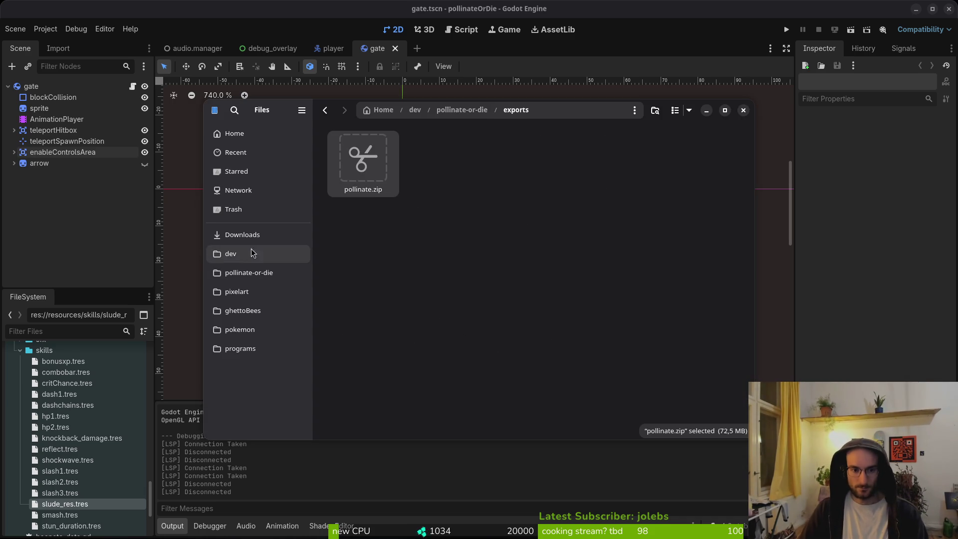
Step: Paste pollinate.zip into Downloads/pollinateBuilds/mac and extract it
left_click(245, 235)
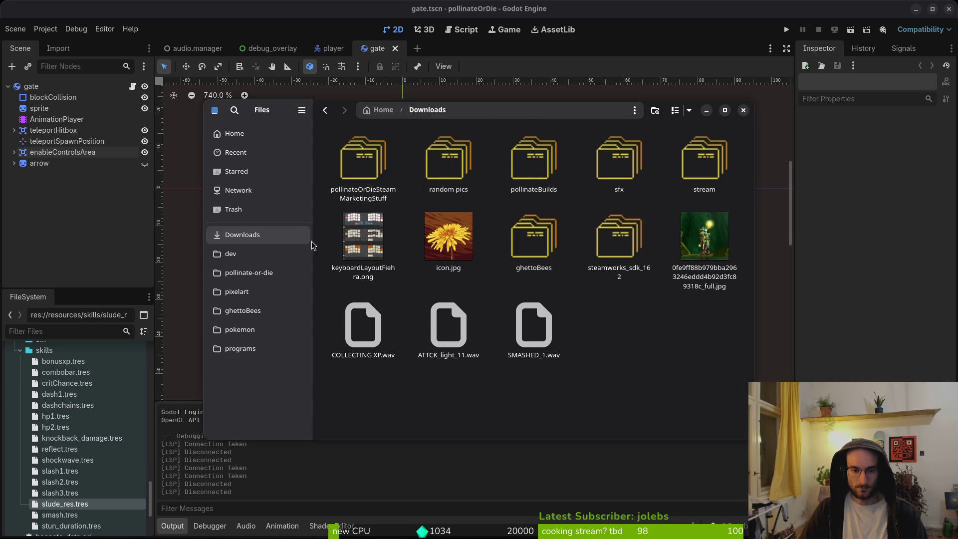
double_click(533, 162)
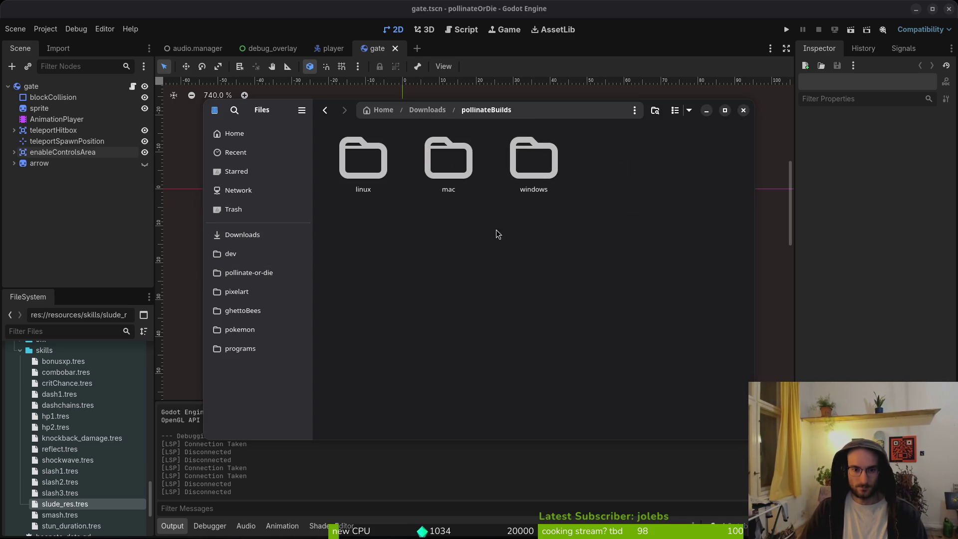
double_click(428, 165)
key("ctrl+v")
double_click(364, 161)
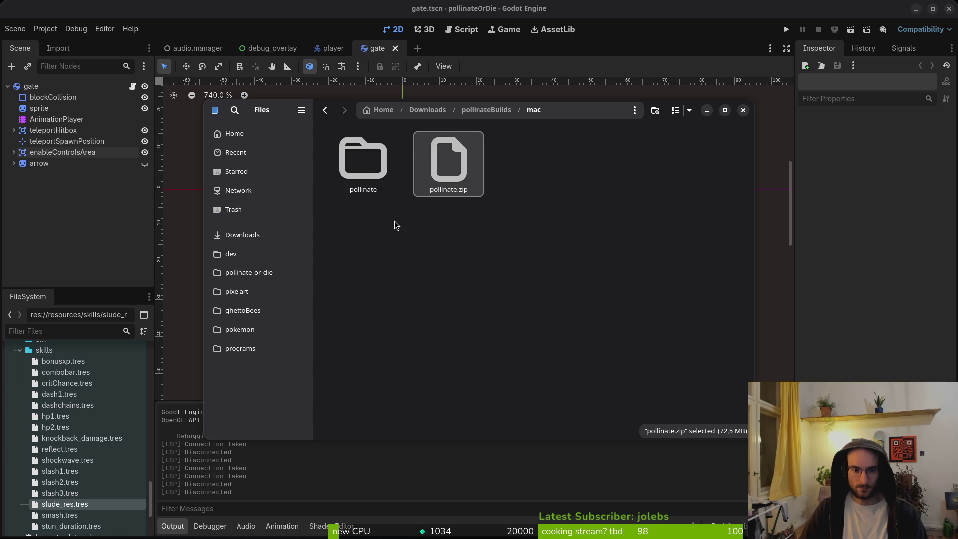
Step: Move the extracted pollinateOrDie.app up into the mac folder
double_click(362, 163)
double_click(361, 164)
key("alt+Left")
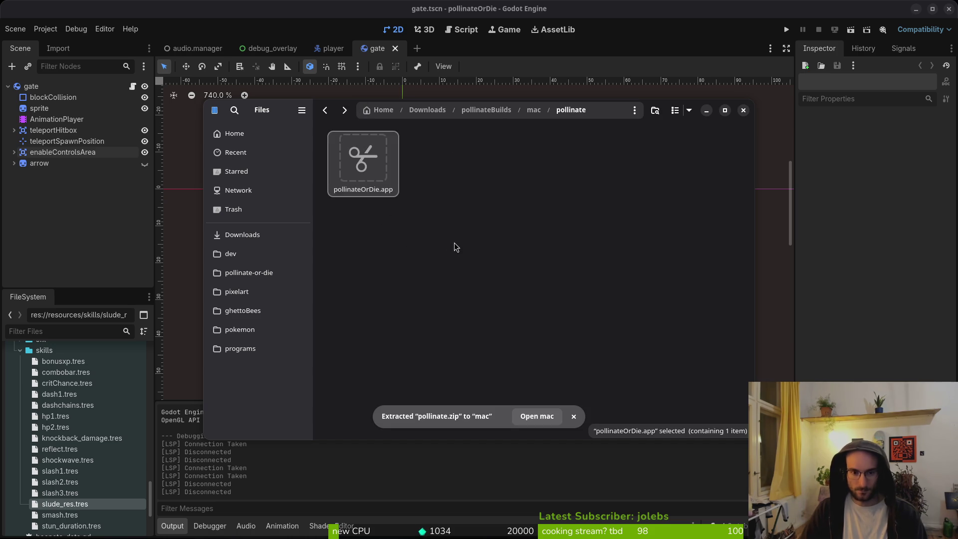
key("alt+Left")
left_click(478, 275)
key("ctrl+v")
Step: Trash the leftover pollinate folder and pollinate.zip, then return to Godot's Export window
left_click_drag(445, 272, 371, 170)
key("Delete")
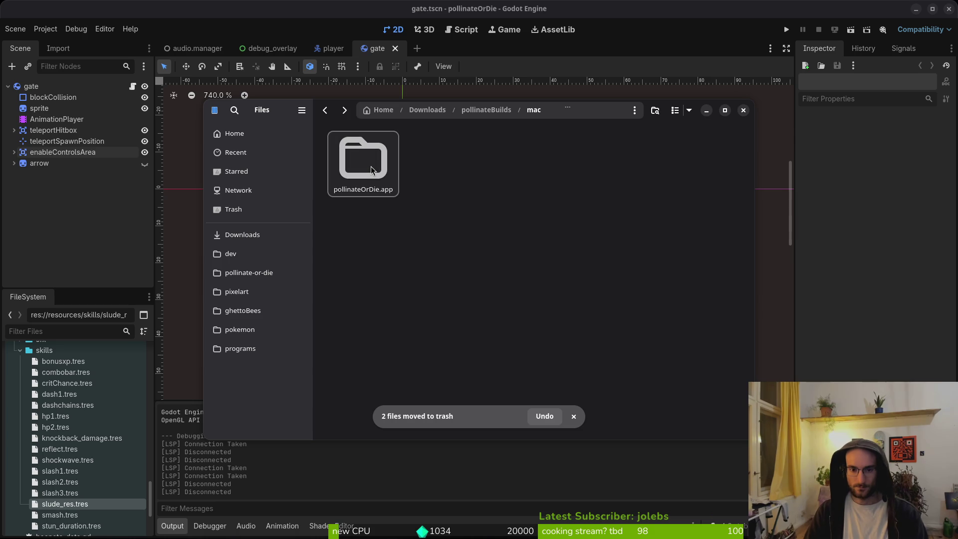
key("alt+Up")
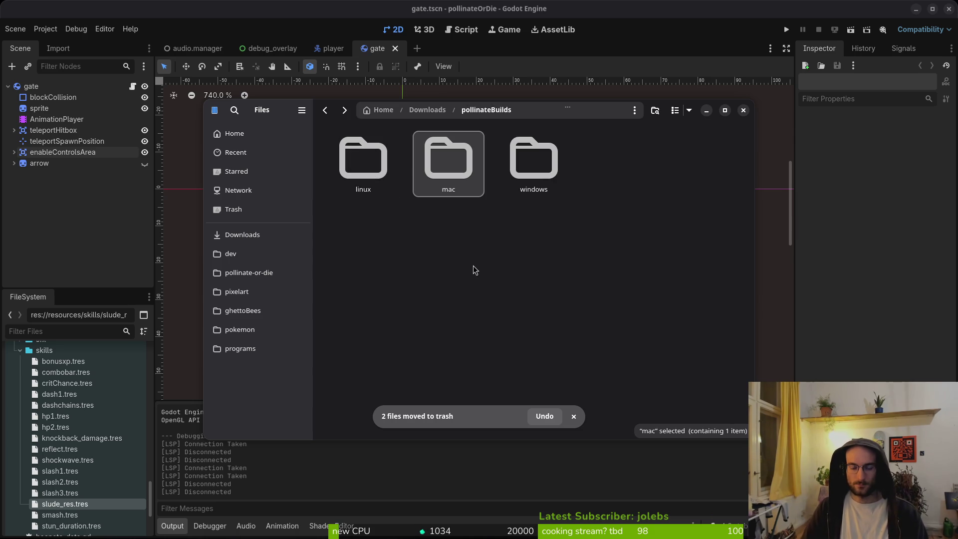
left_click(64, 250)
left_click(340, 231)
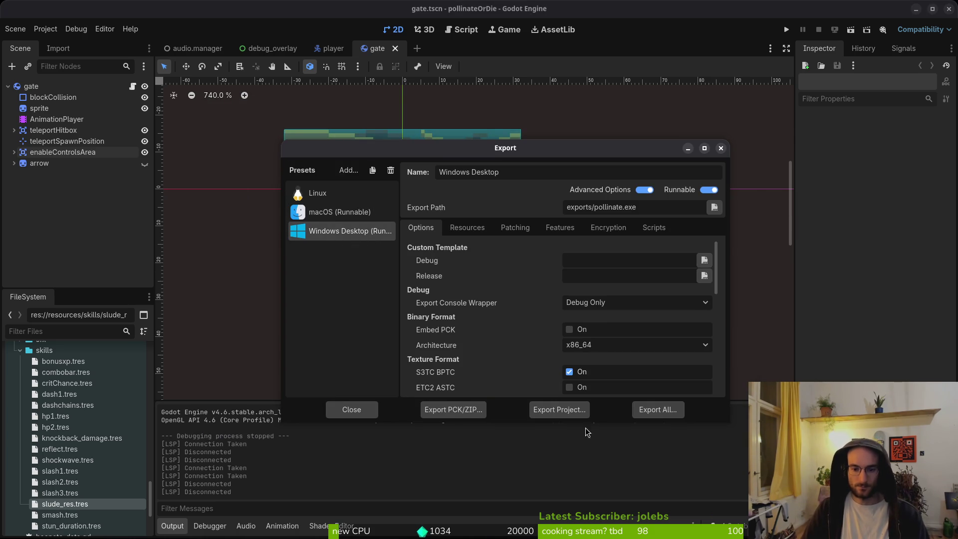
Step: Export the Windows Desktop build and open the project's exports folder in Files
left_click(568, 412)
left_click(573, 431)
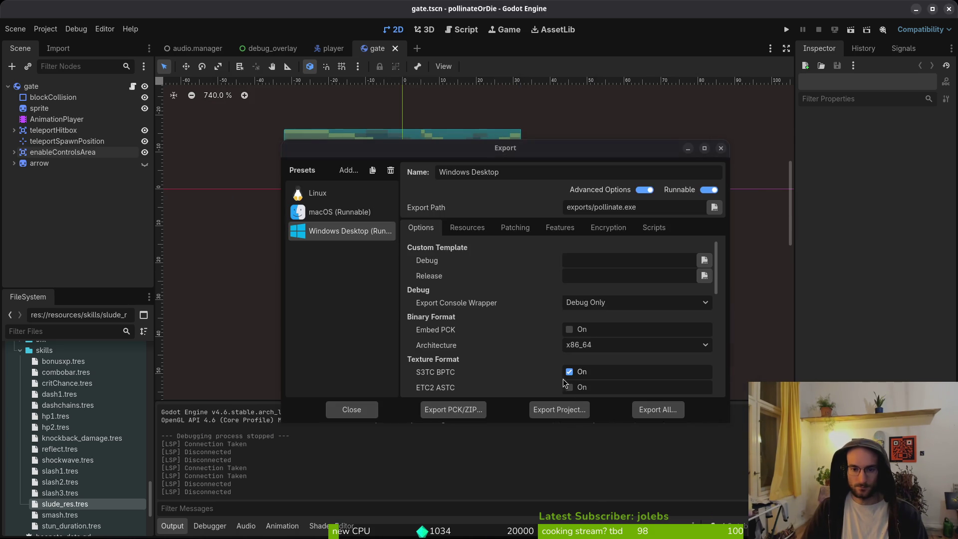
key("alt+Tab")
left_click(248, 272)
double_click(448, 239)
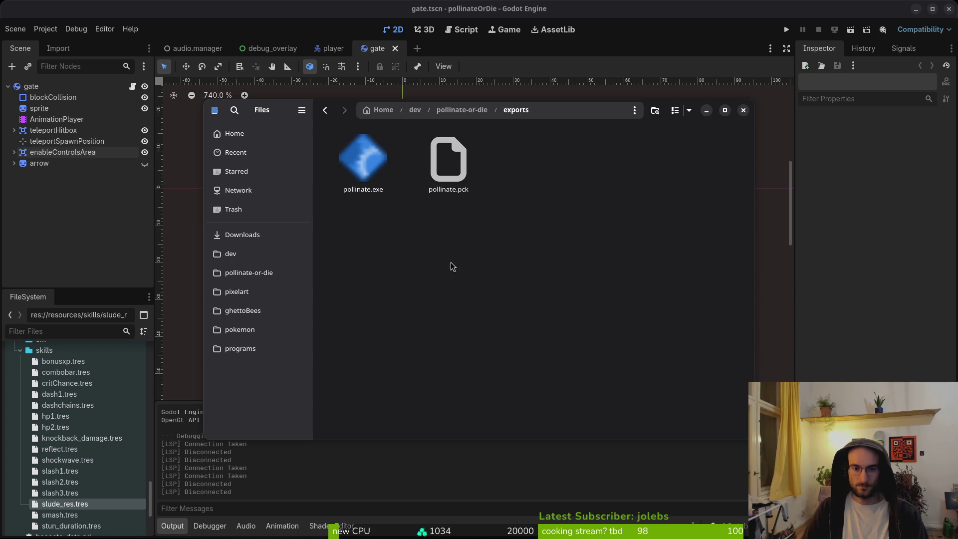
Step: Place pollinate.exe and pollinate.pck in pollinateBuilds/windows, then close Files and the Export dialog
left_click(231, 254)
left_click(242, 235)
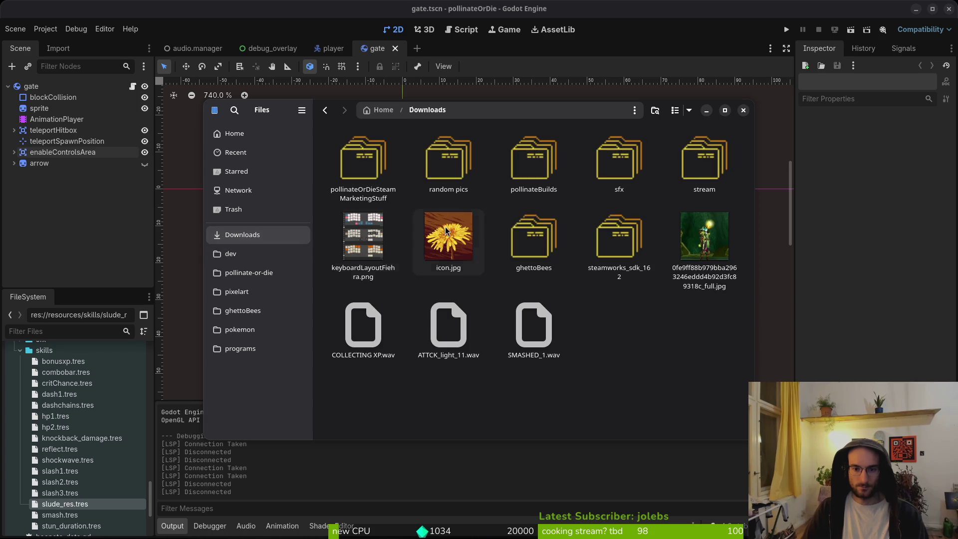
double_click(537, 167)
double_click(549, 167)
key("ctrl+a")
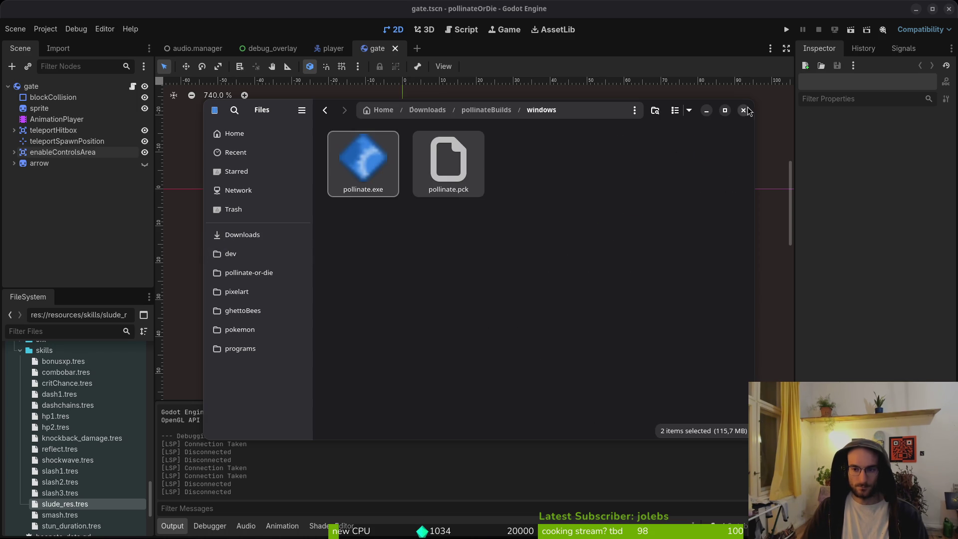
left_click(744, 110)
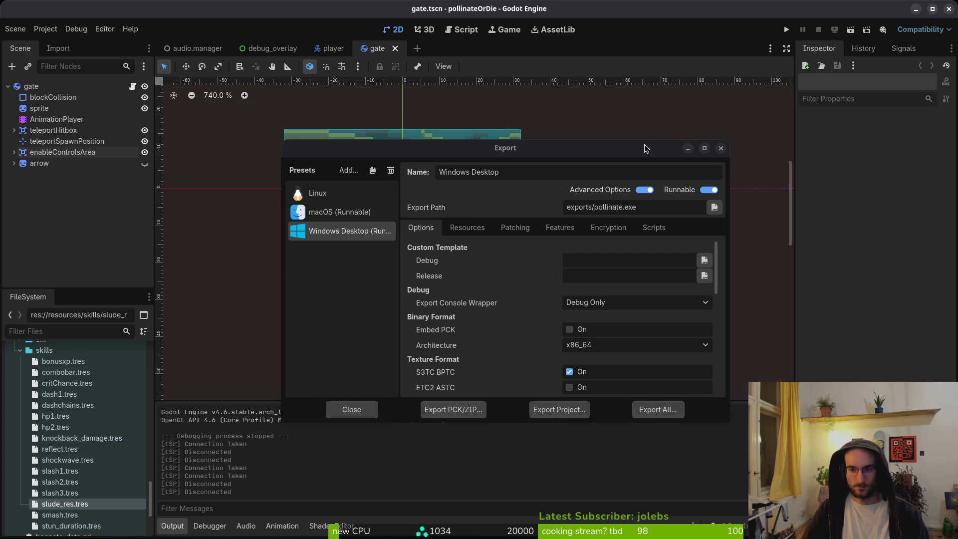
left_click(722, 148)
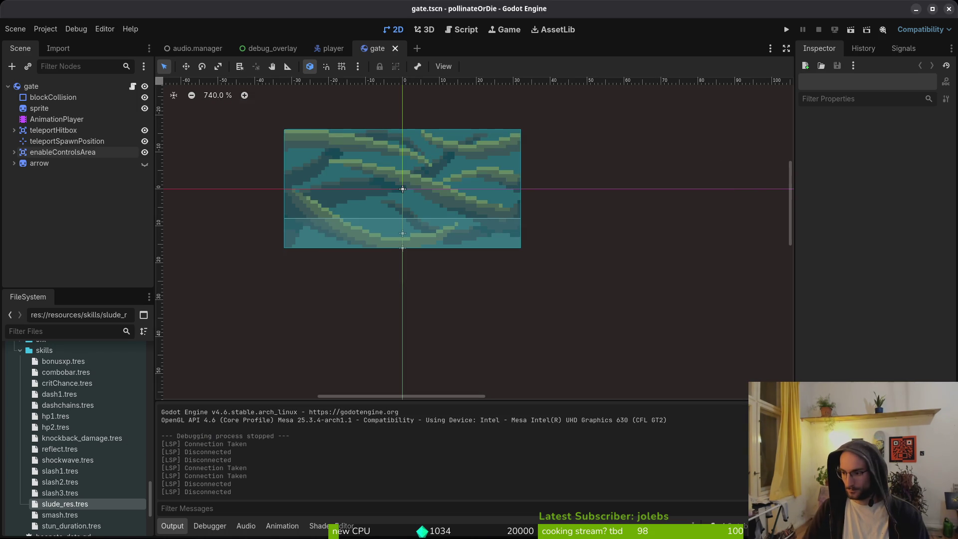
key("super")
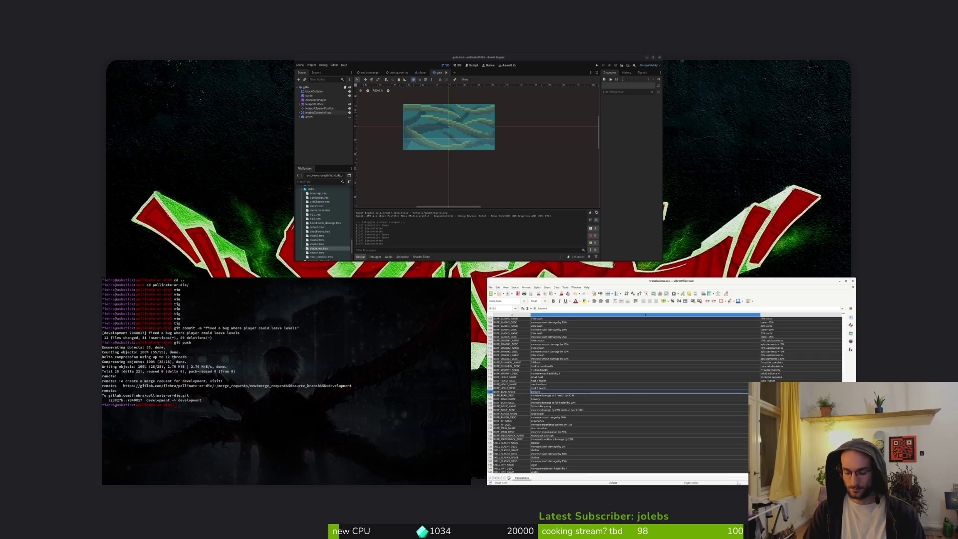
Step: Check the git push output in the terminal, then open Godot's Project menu
key("Return")
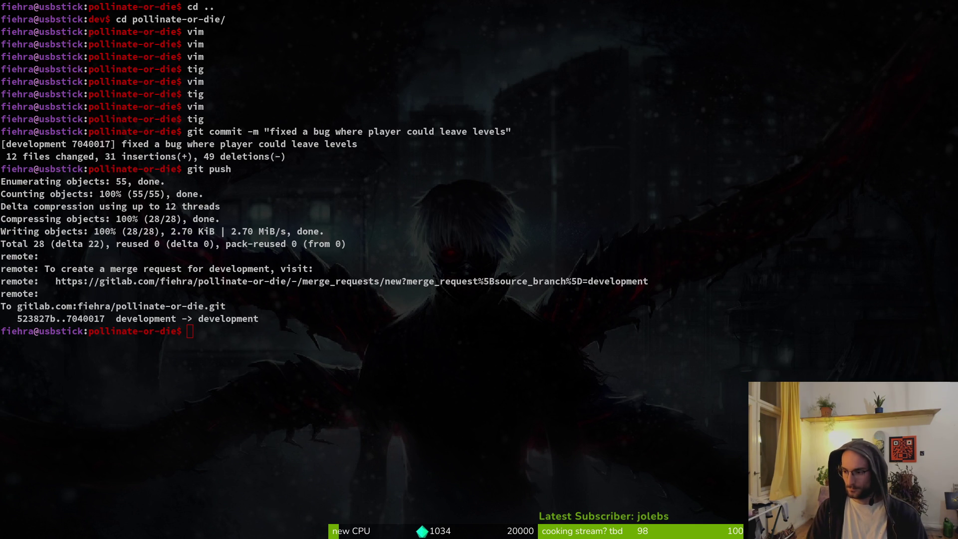
key("alt+Tab")
left_click(45, 29)
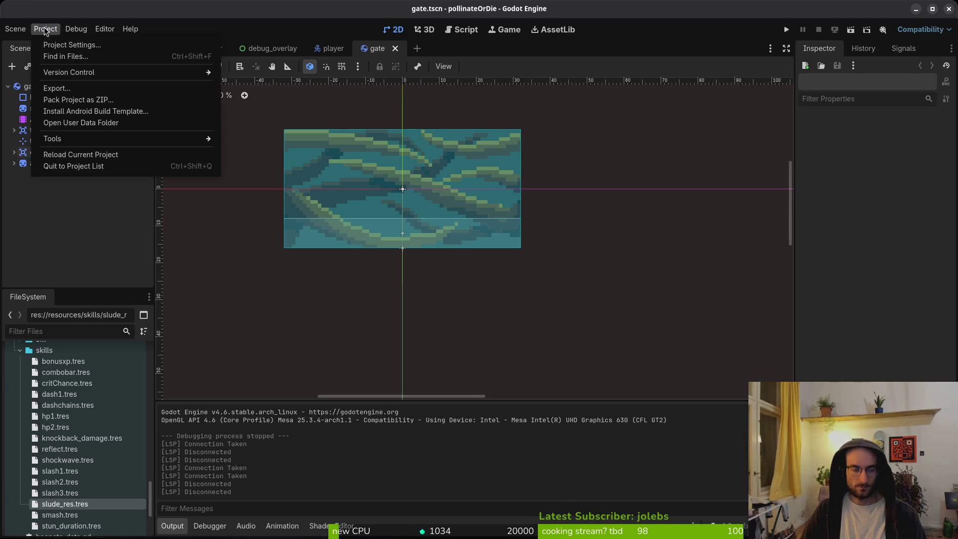
left_click(58, 45)
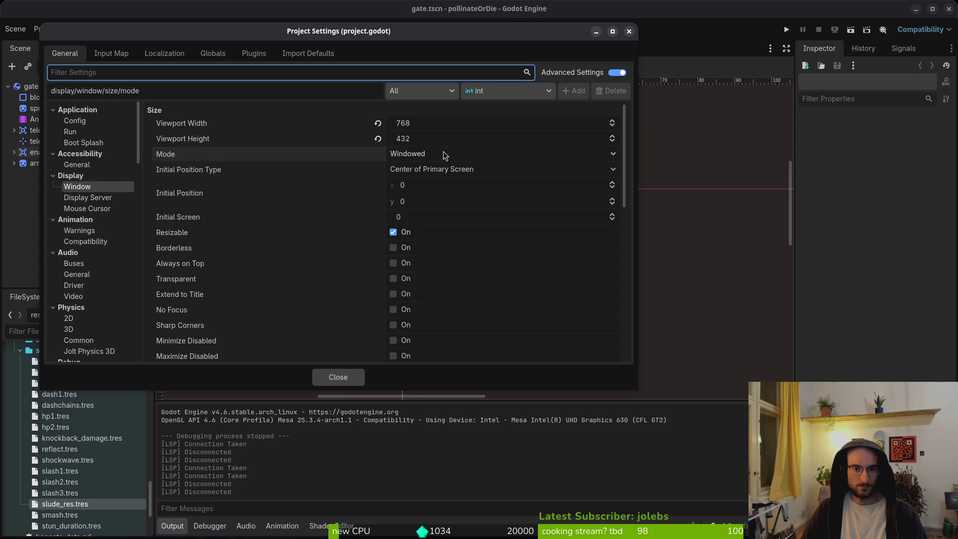
scroll(448, 209, "down", 10)
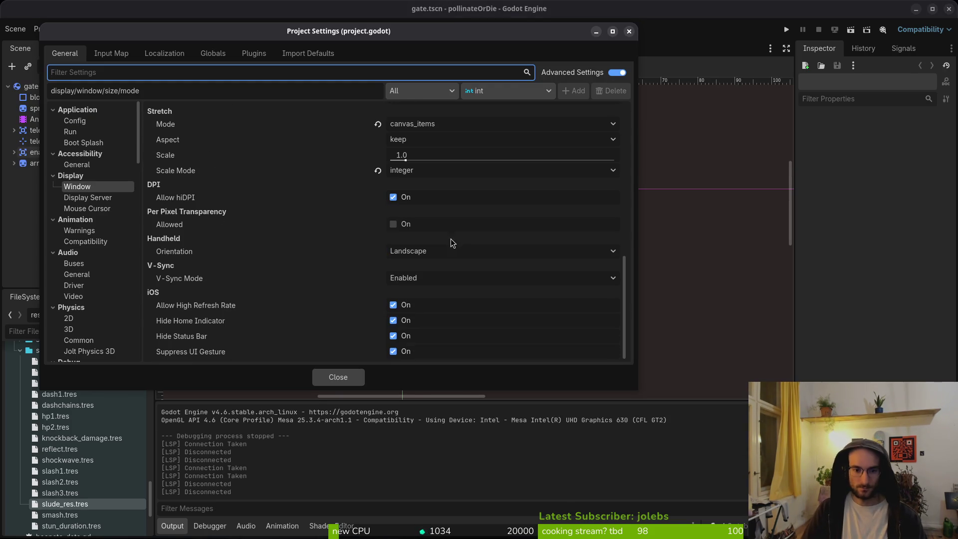
left_click(629, 32)
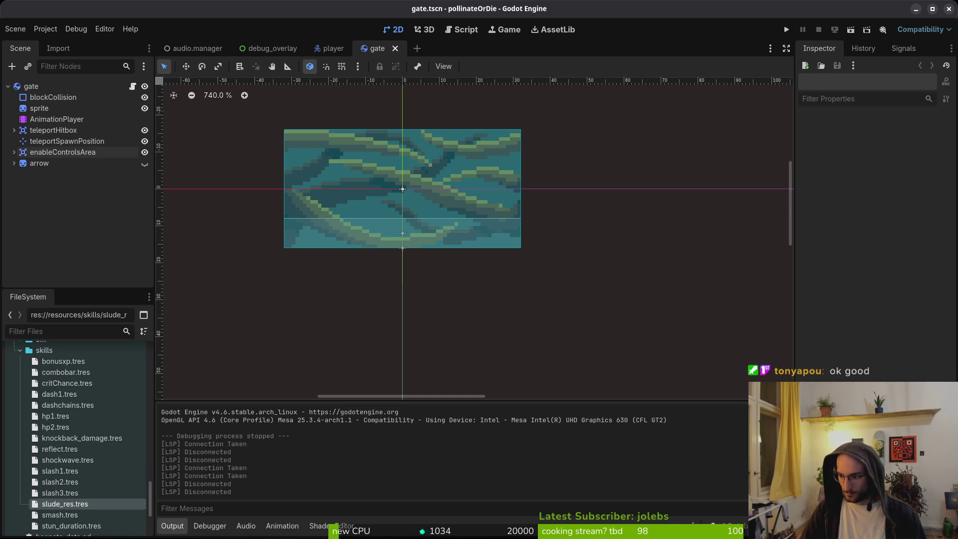
key("super")
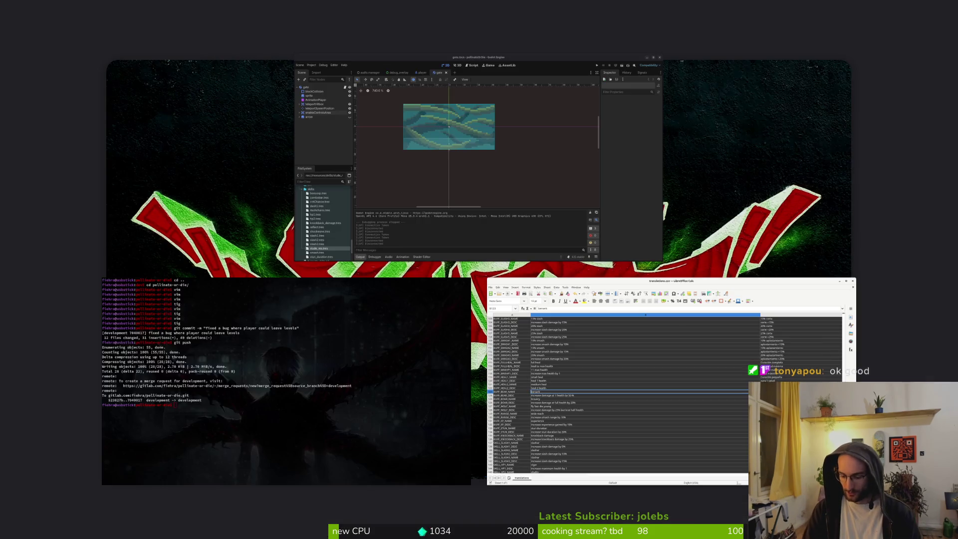
key("super")
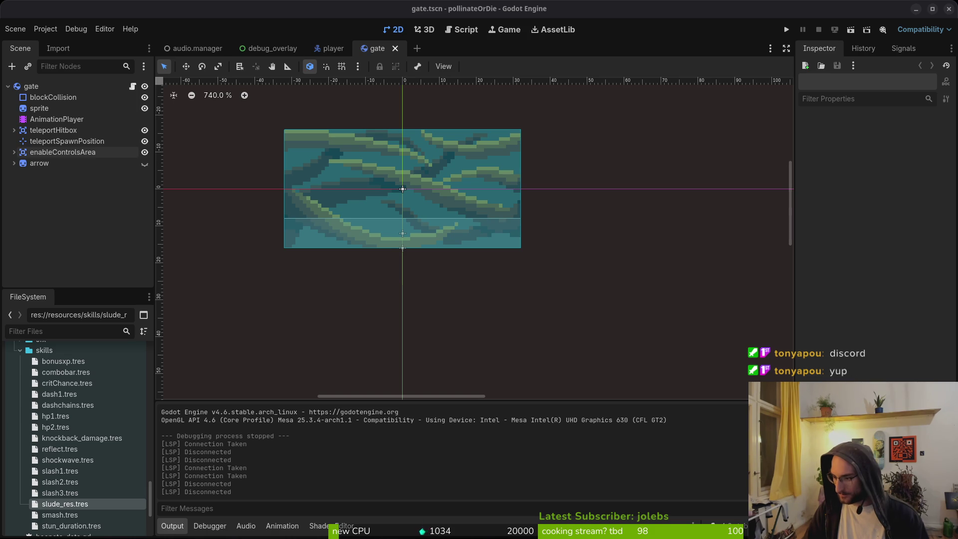
key("super")
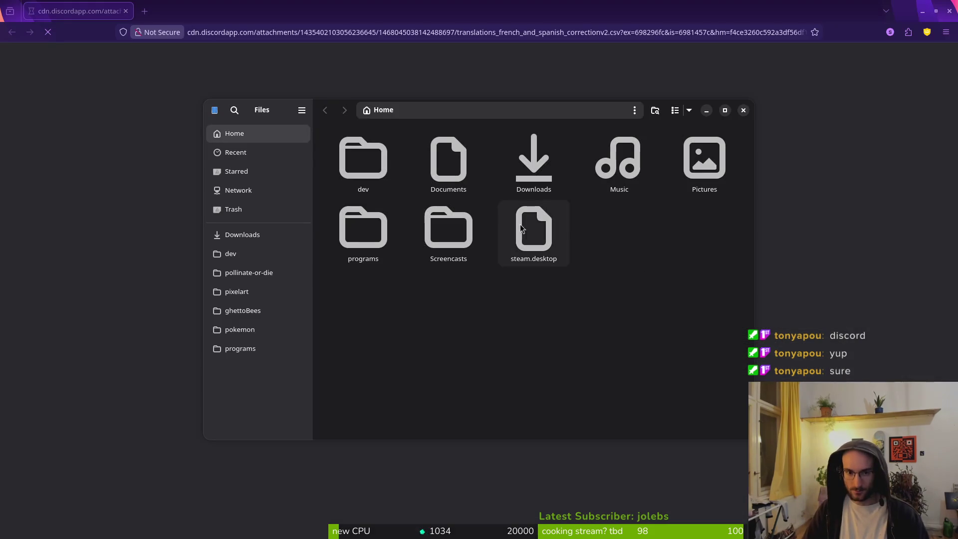
Step: Open Downloads in Files and select translations french and spanish correctionv2.csv
double_click(554, 151)
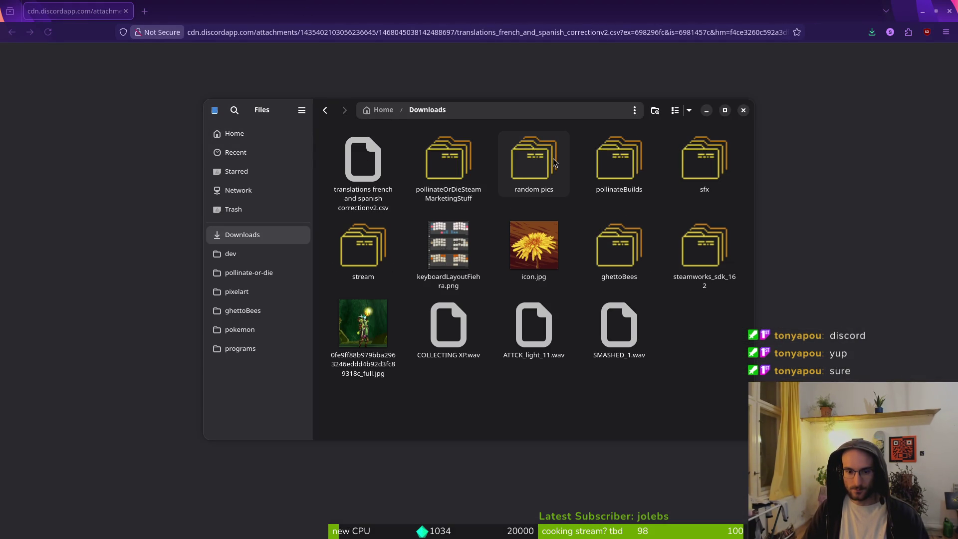
left_click(372, 210)
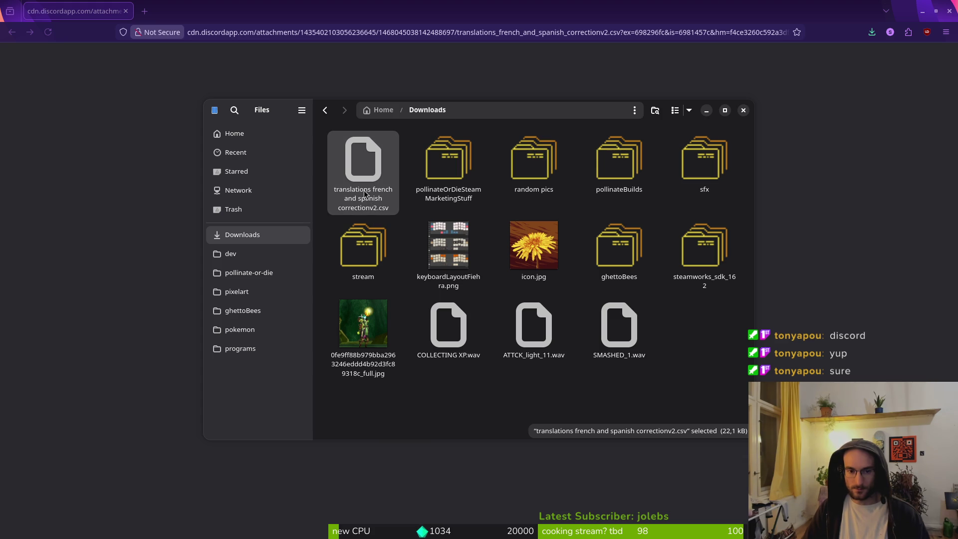
key("super")
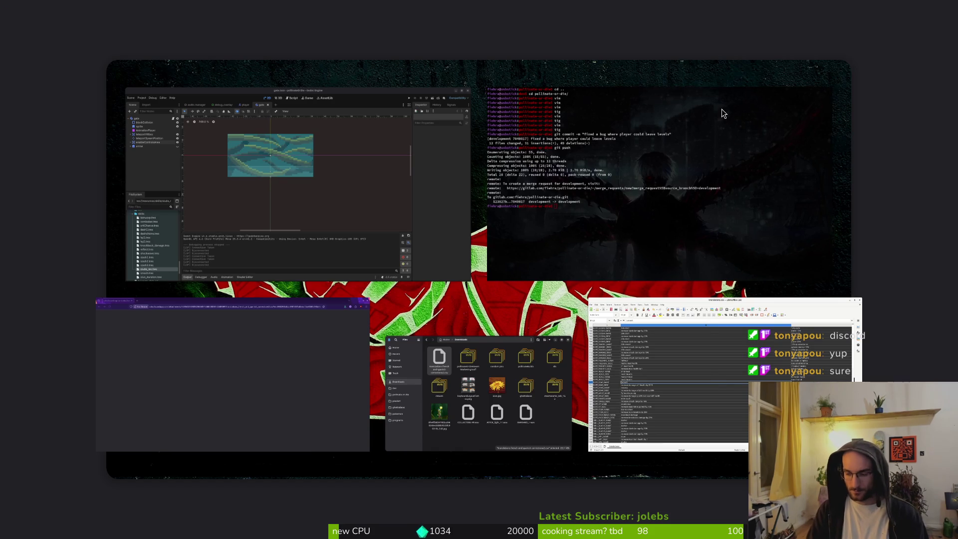
key("super")
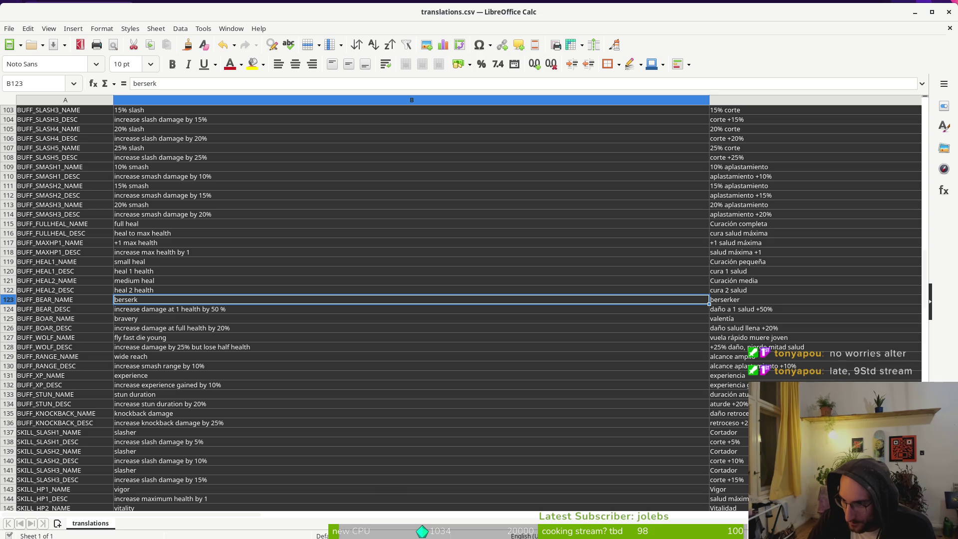
key("super")
key("super")
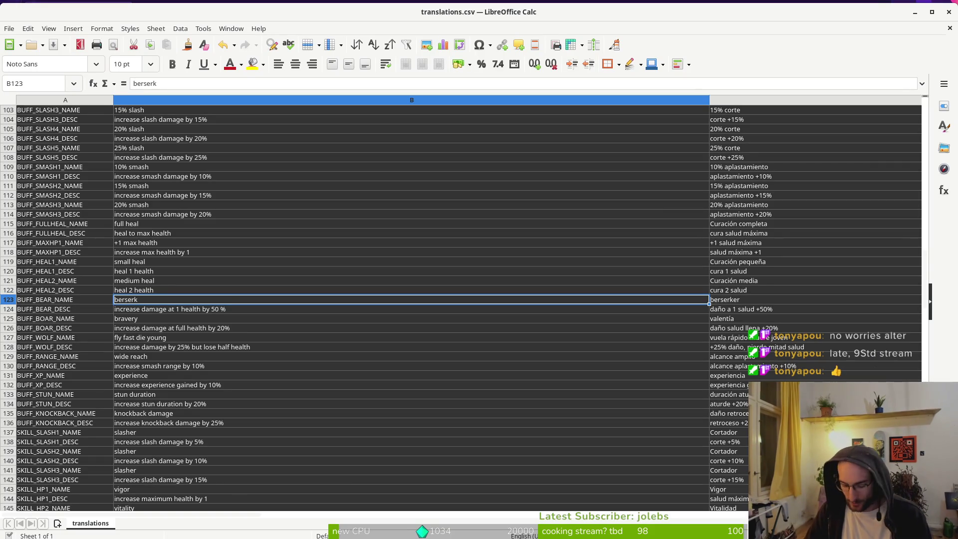
key("alt+Tab")
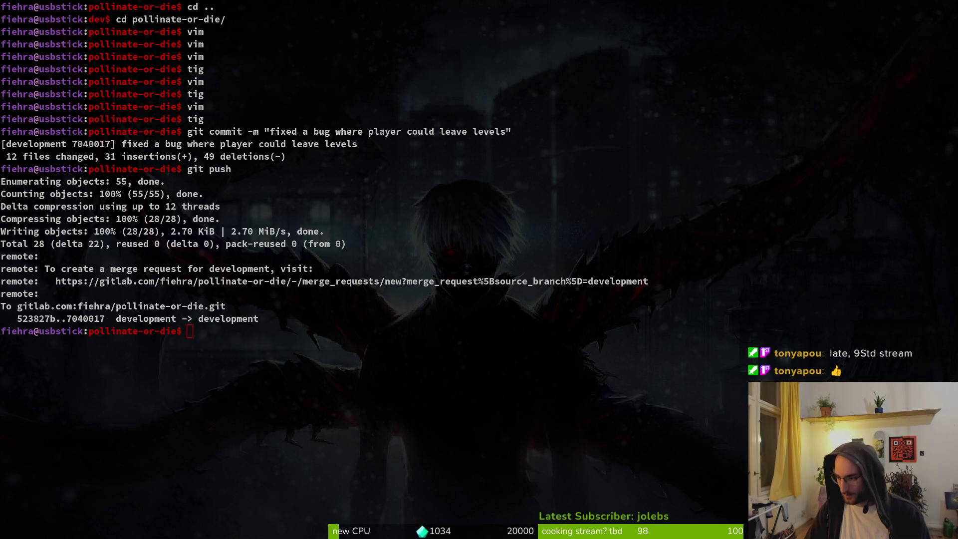
key("alt+Tab")
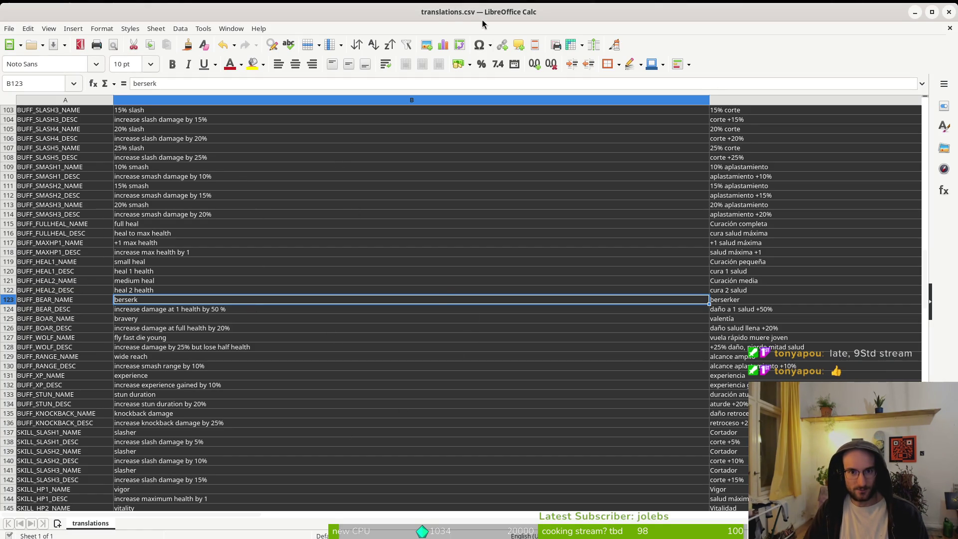
left_click(28, 29)
Step: Open translations french and spanish correctionv2.csv from Downloads, accepting the default Text Import settings
left_click(229, 142)
key("ctrl+o")
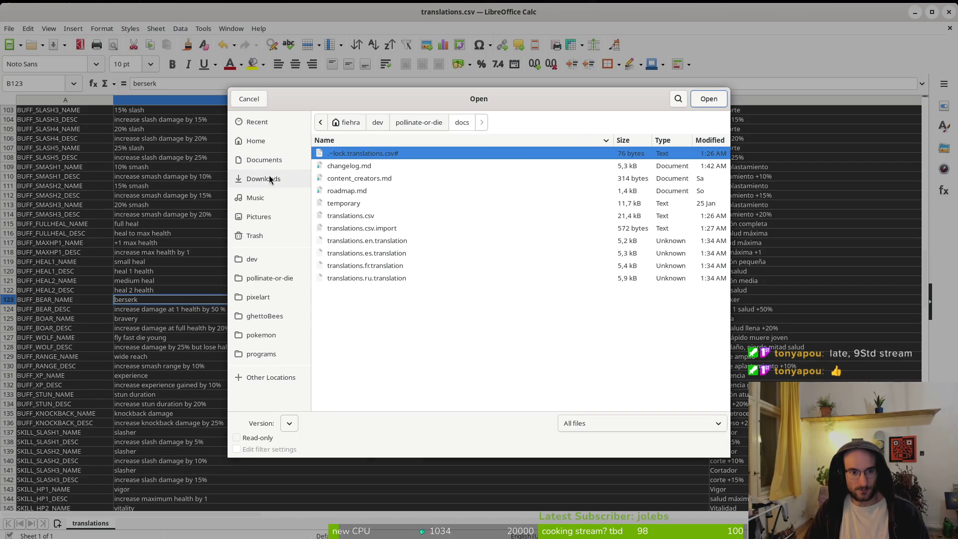
left_click(264, 178)
left_click(440, 315)
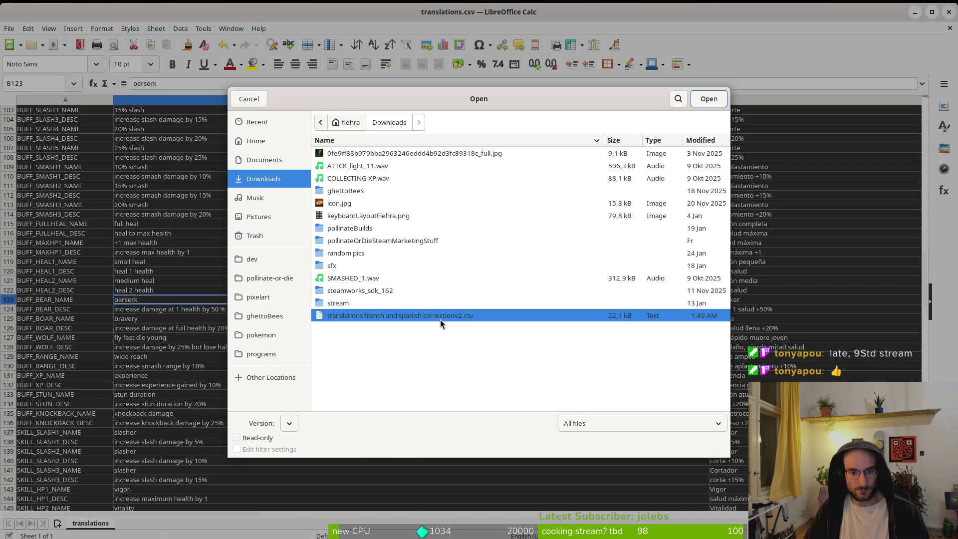
left_click(717, 104)
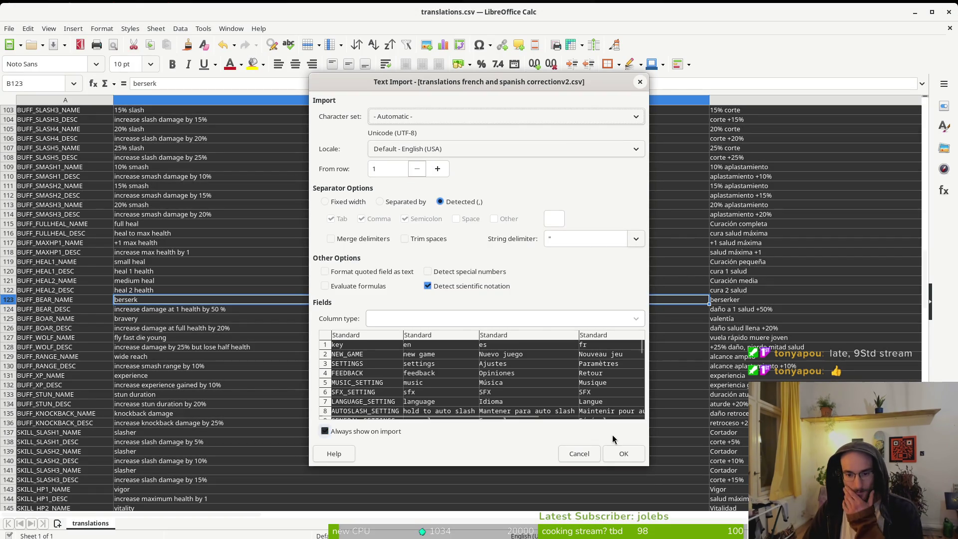
left_click(624, 454)
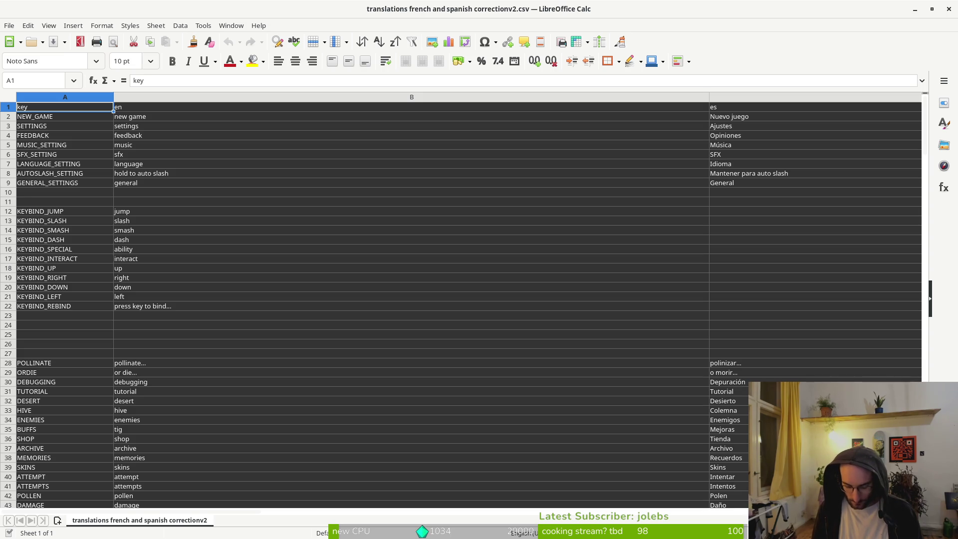
Step: Switch to the terminal and run the steam command
key("super")
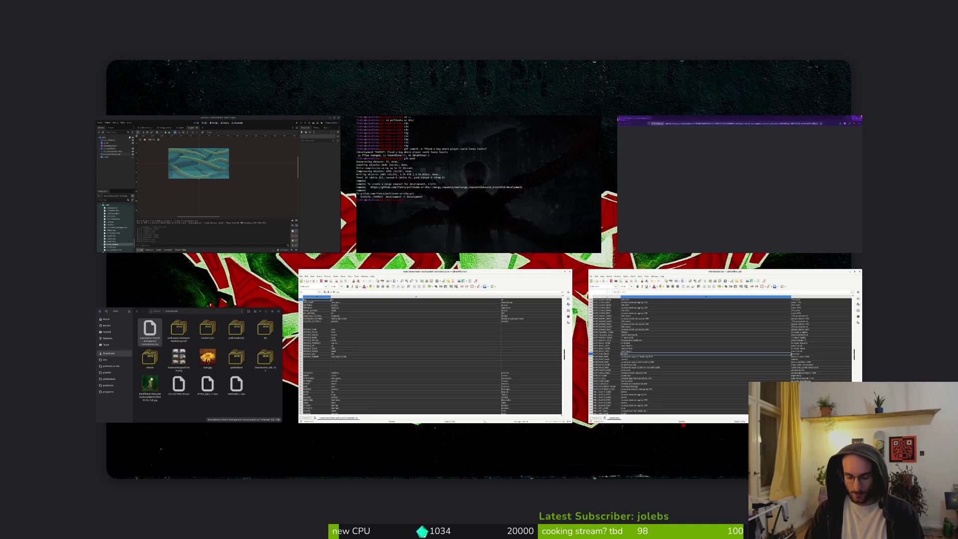
key("super")
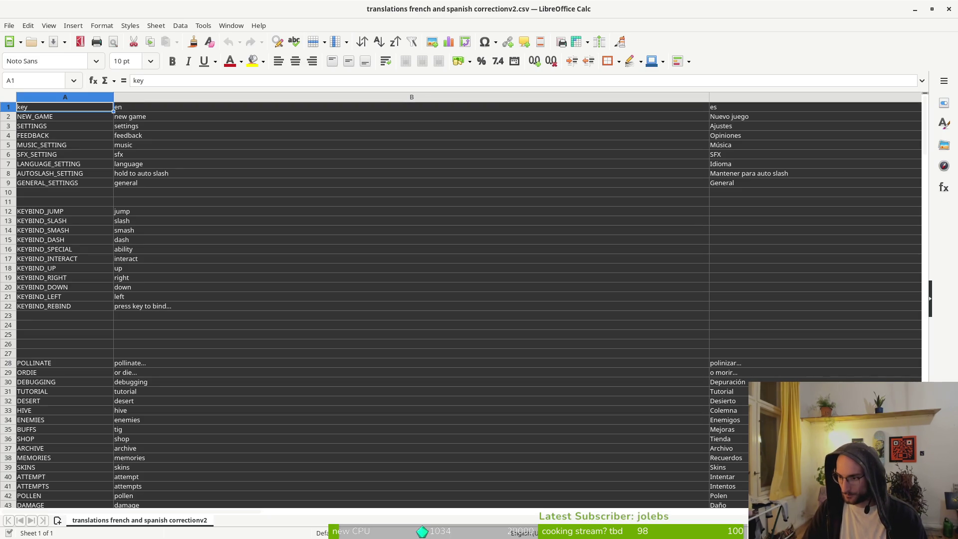
key("super")
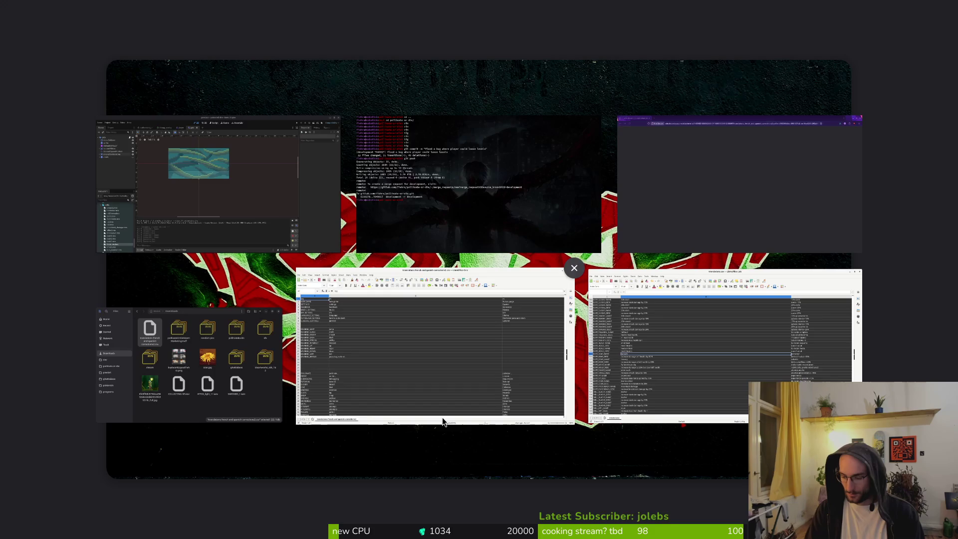
key("super")
key("super")
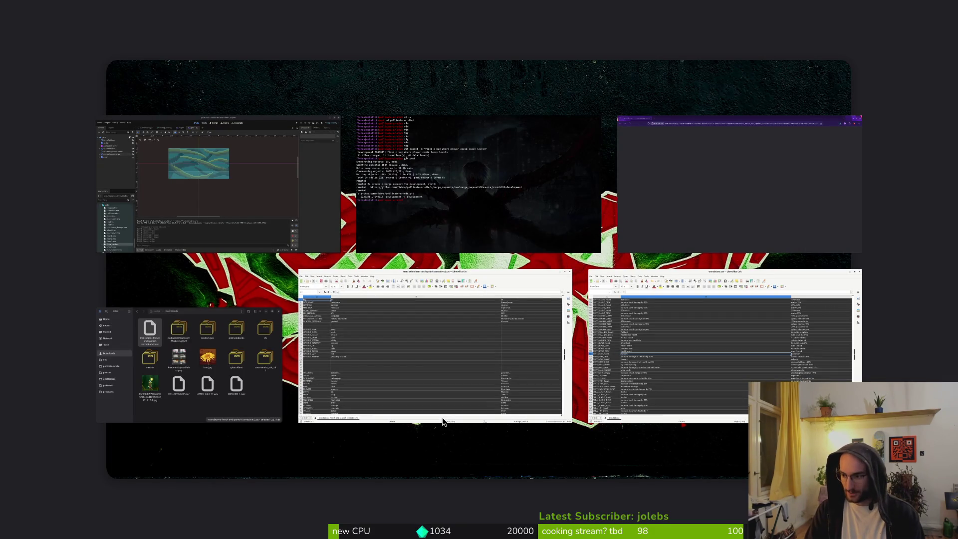
key("super")
key("super")
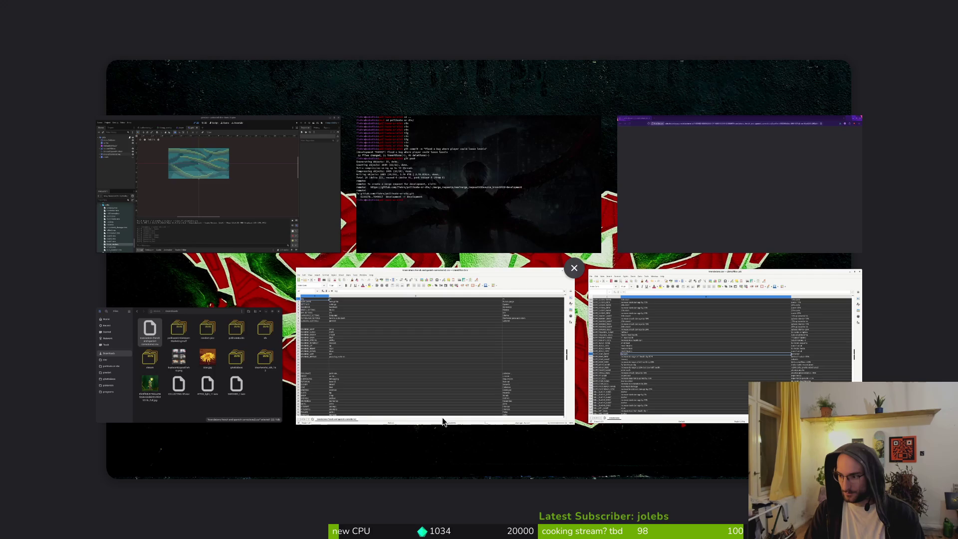
key("super")
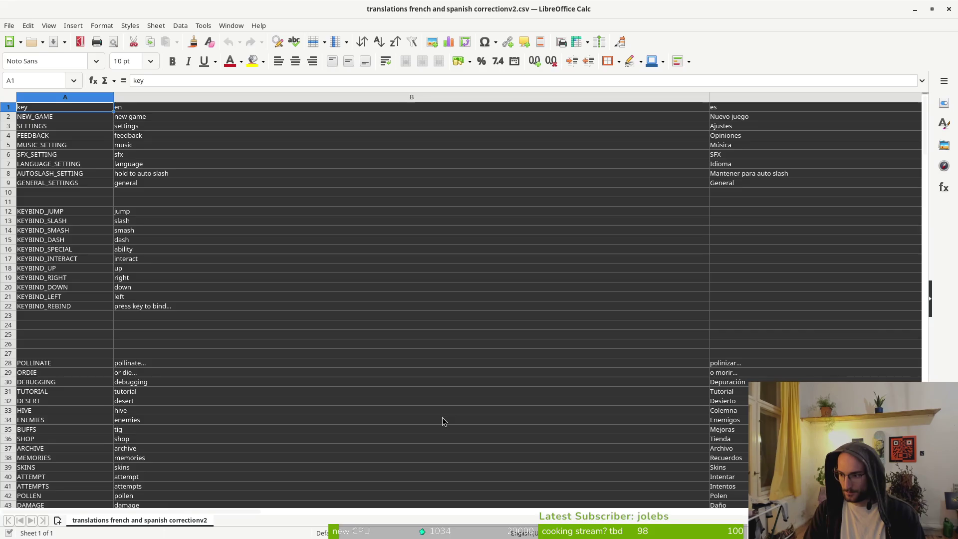
key("alt+Tab")
type("steam")
key("Return")
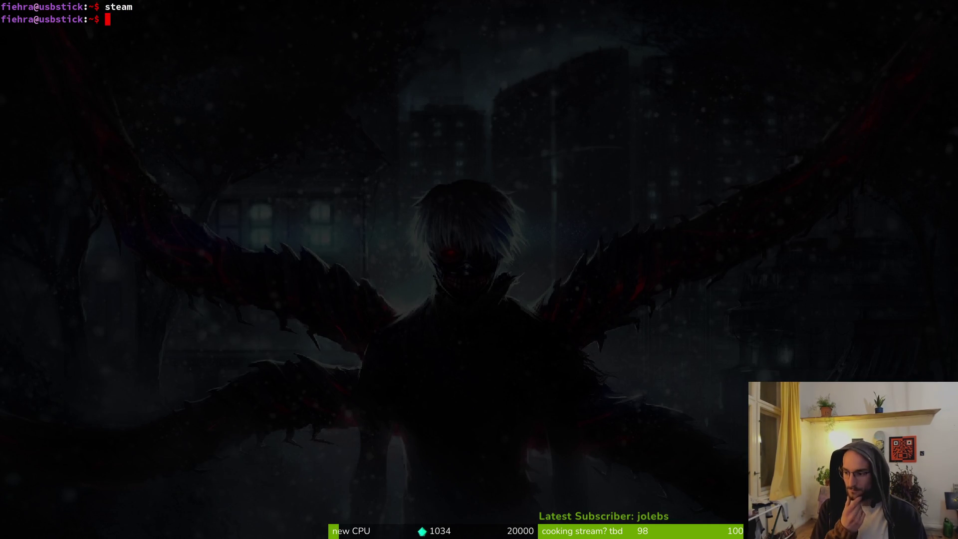
Step: Launch System Monitor with Ctrl+Shift+Escape to show running processes
key("super")
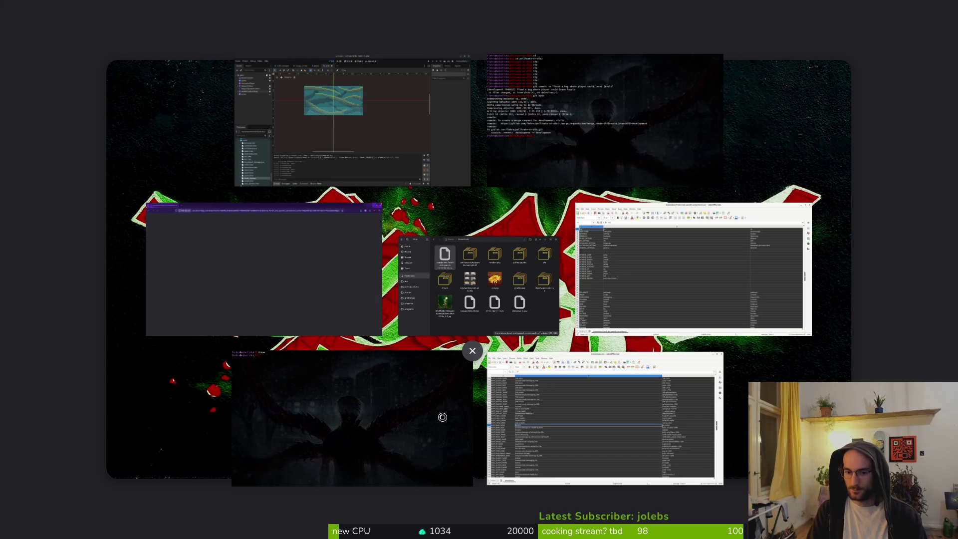
key("super")
key("super")
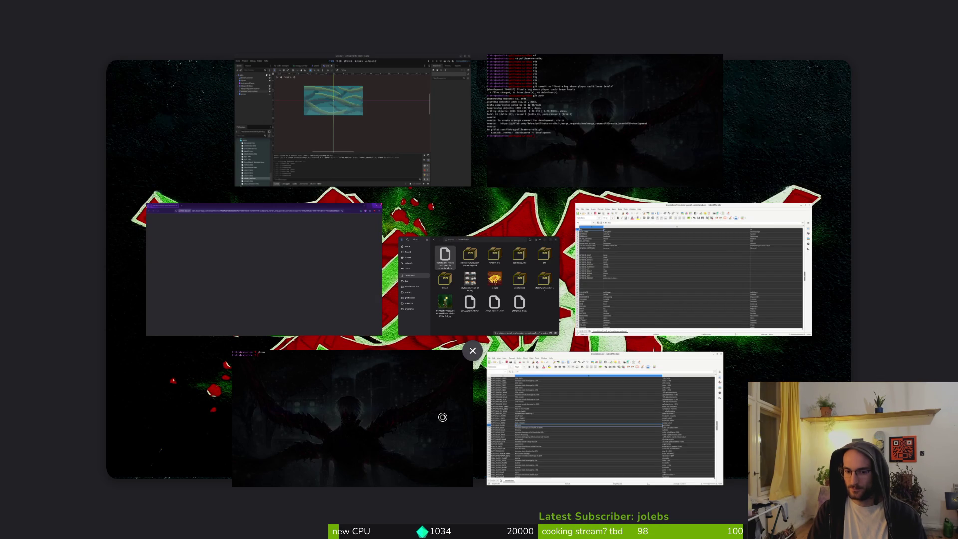
key("super")
key("super")
key("super")
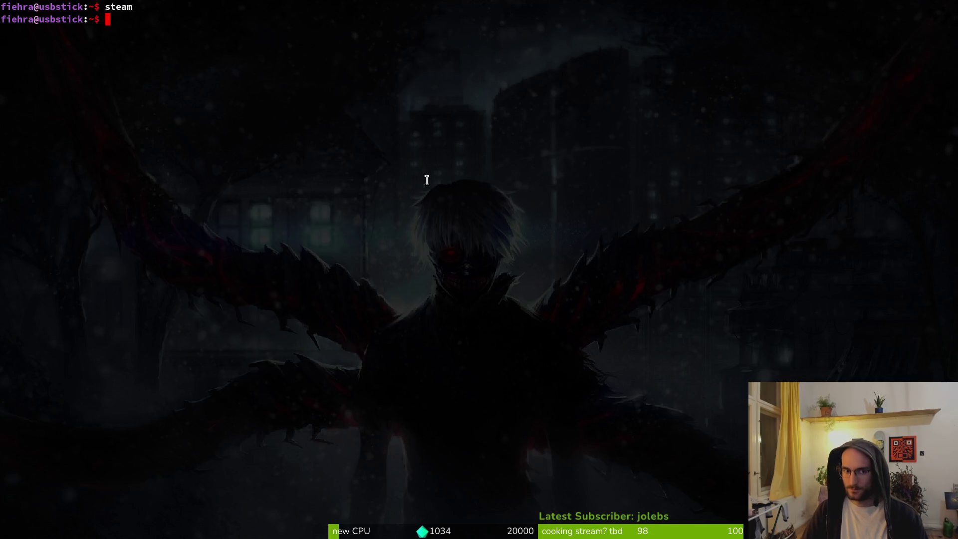
key("super")
key("super")
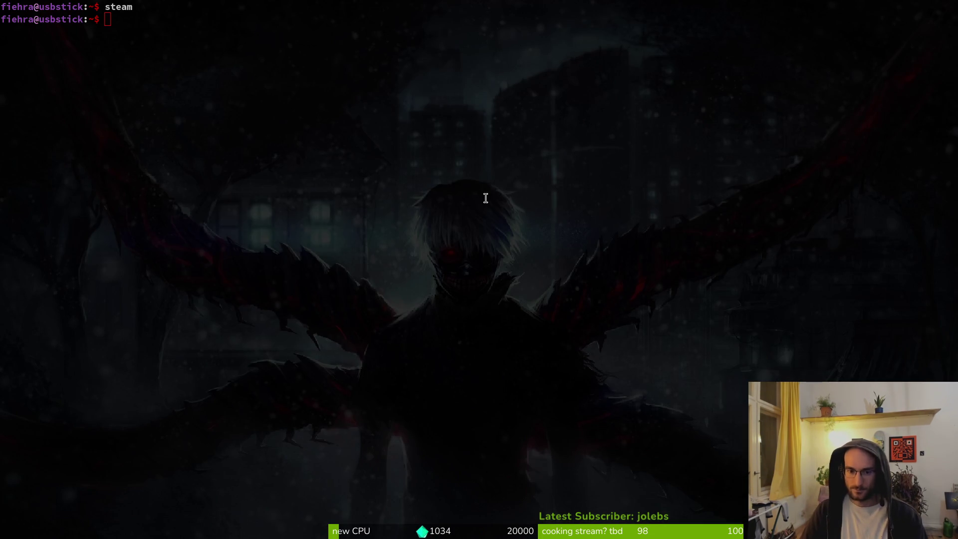
key("ctrl+shift+Escape")
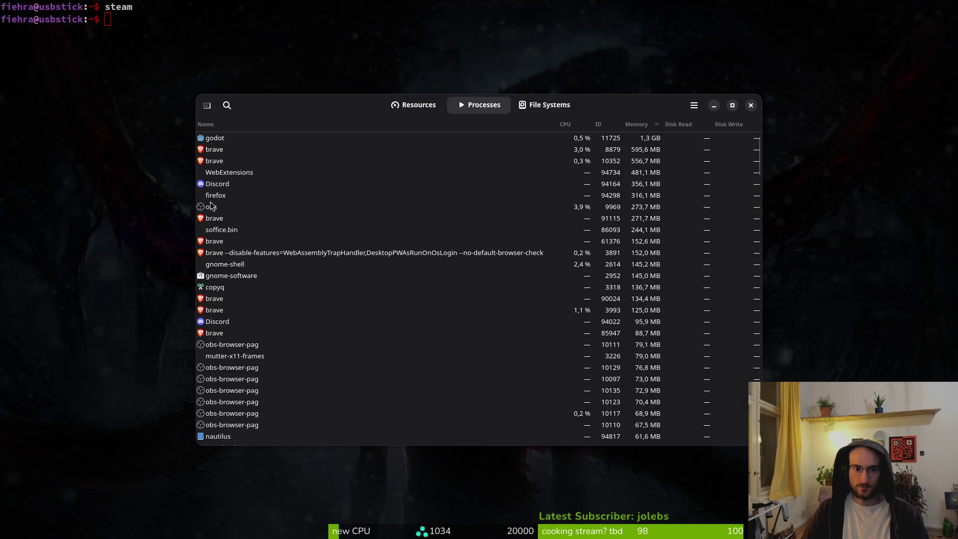
Step: End the steam process from the System Monitor process list
scroll(247, 369, "down", 5)
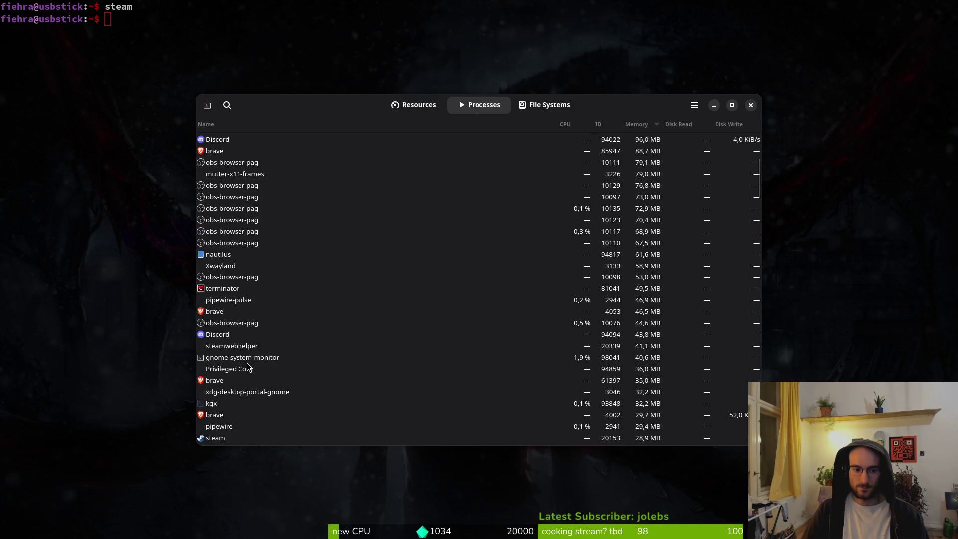
scroll(247, 368, "down", 3)
left_click(210, 332)
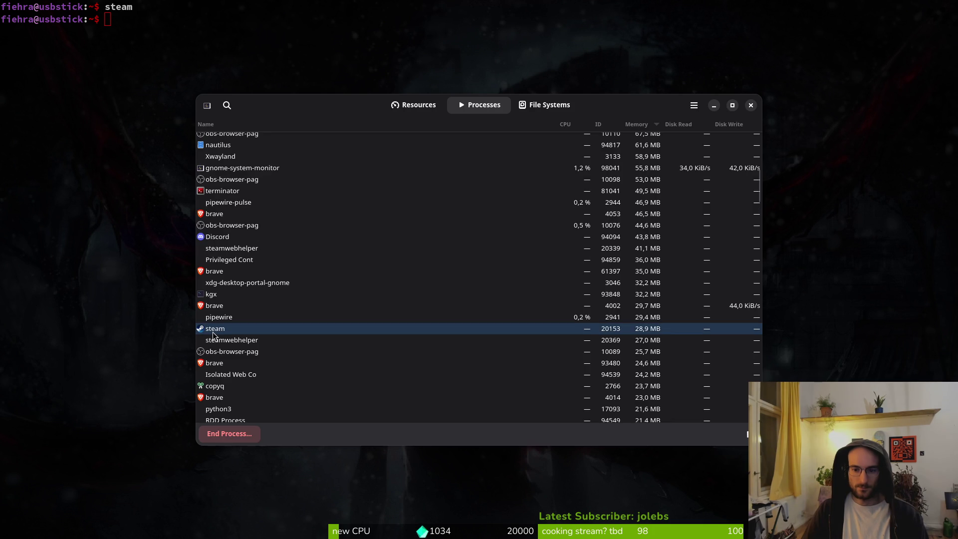
left_click(247, 438)
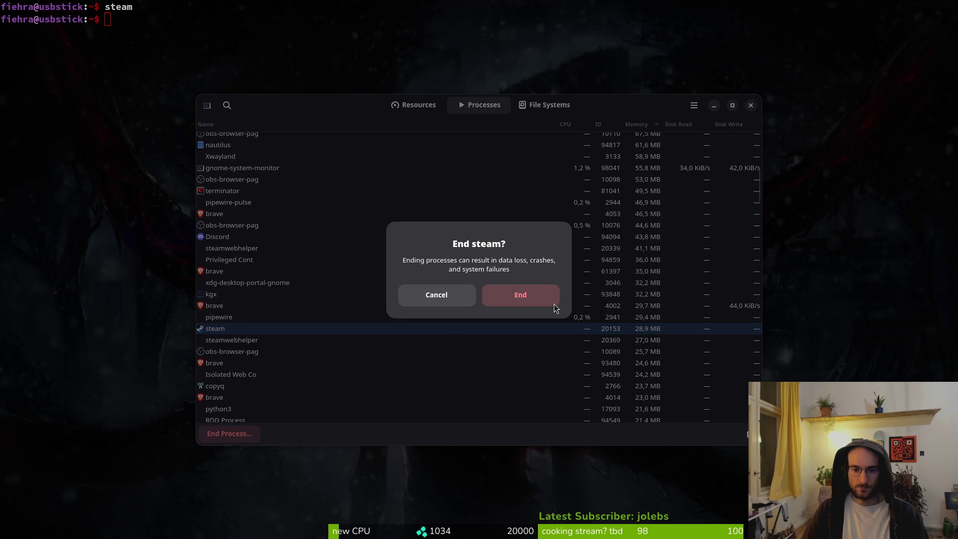
left_click(554, 304)
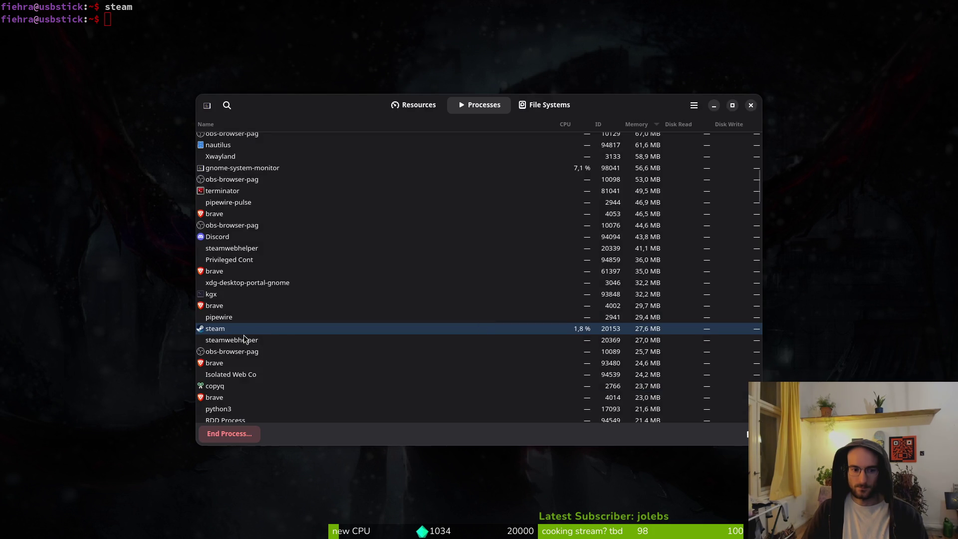
Step: Review the remaining processes and close System Monitor
scroll(251, 333, "down", 3)
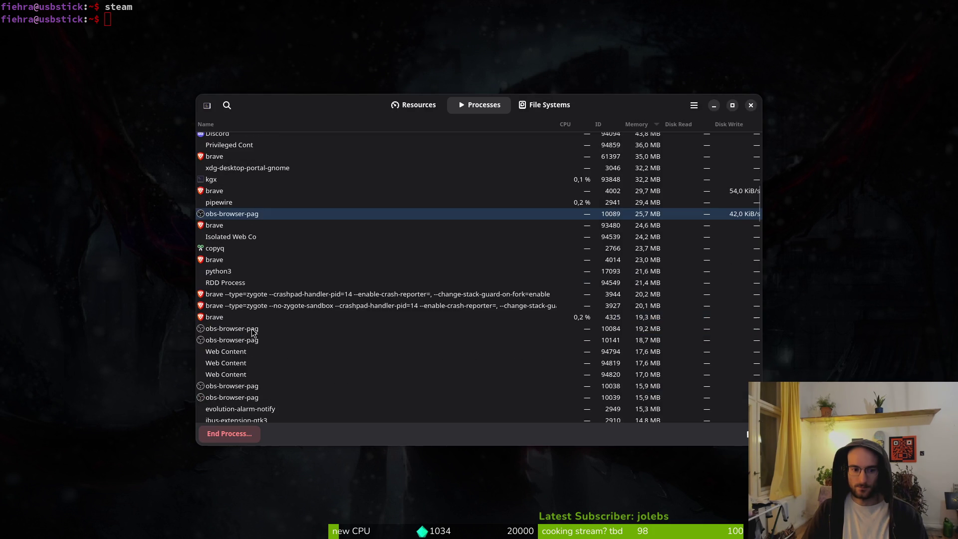
scroll(255, 333, "down", 15)
scroll(268, 334, "down", 2)
scroll(298, 328, "up", 10)
scroll(361, 323, "up", 10)
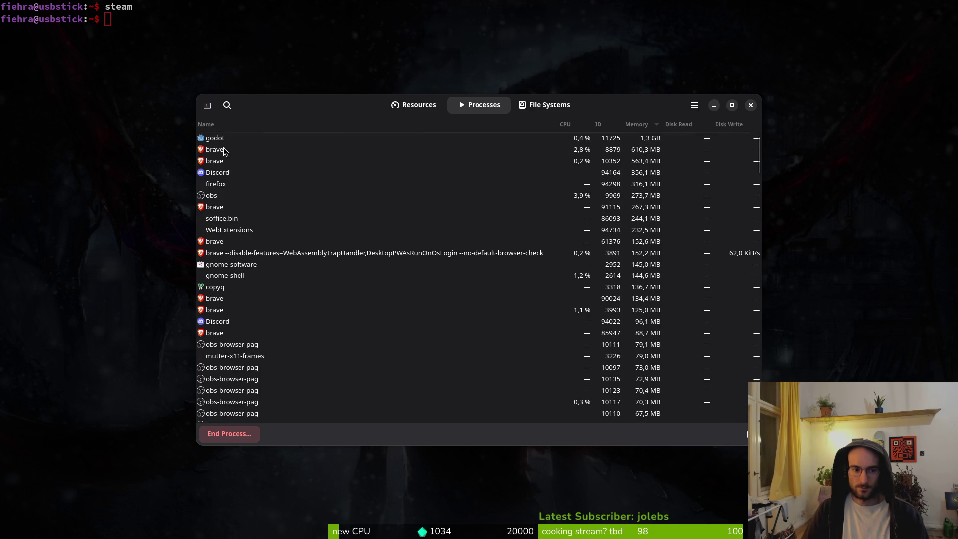
left_click(751, 105)
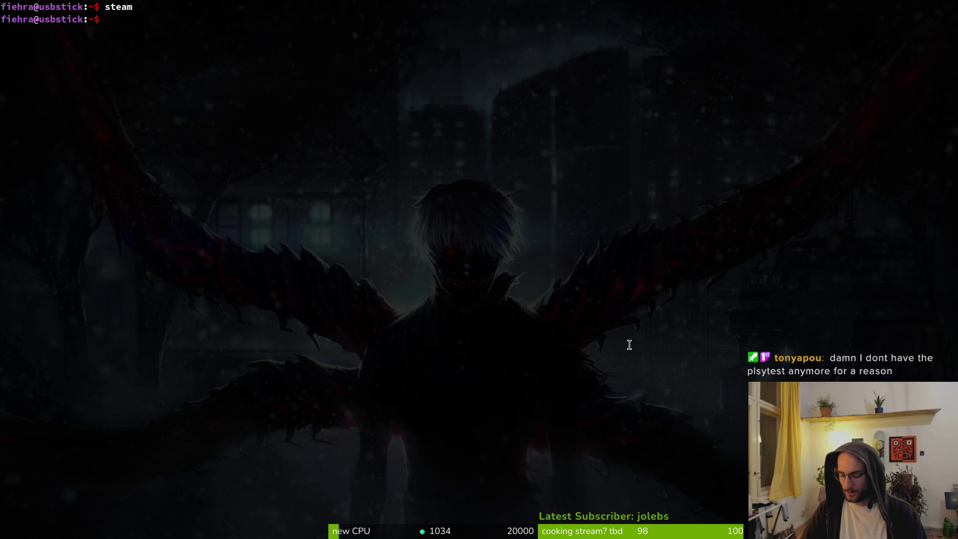
Step: Switch briefly to the translations.csv spreadsheet, then back to the terminal
key("super")
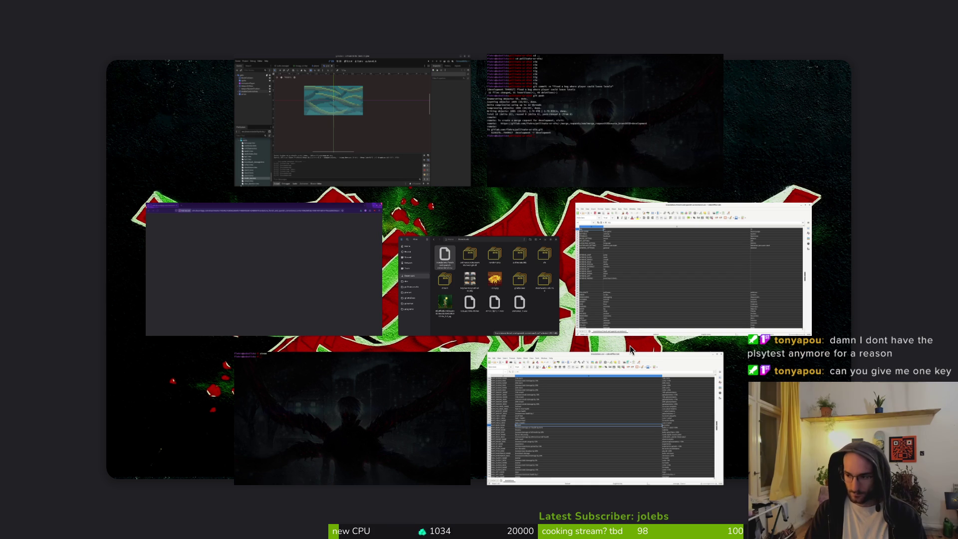
key("super")
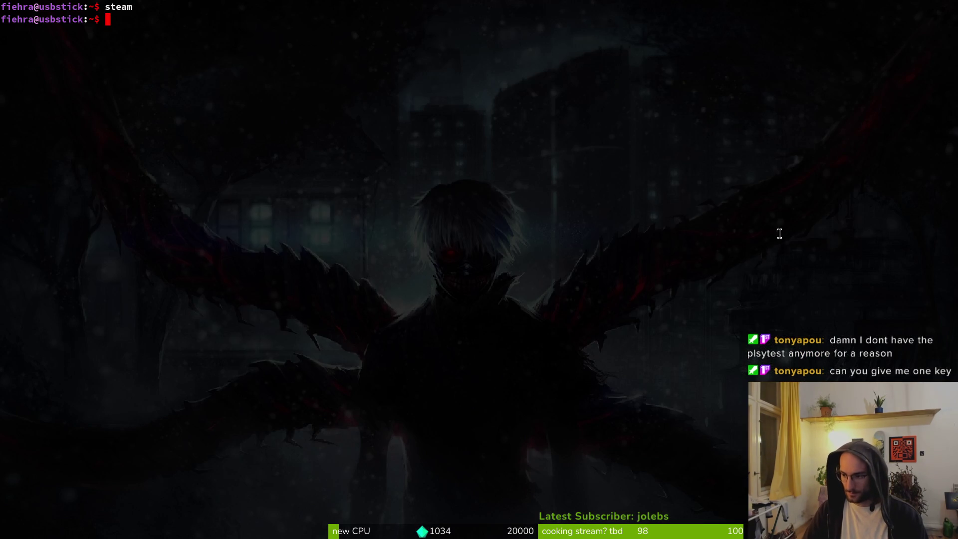
key("super")
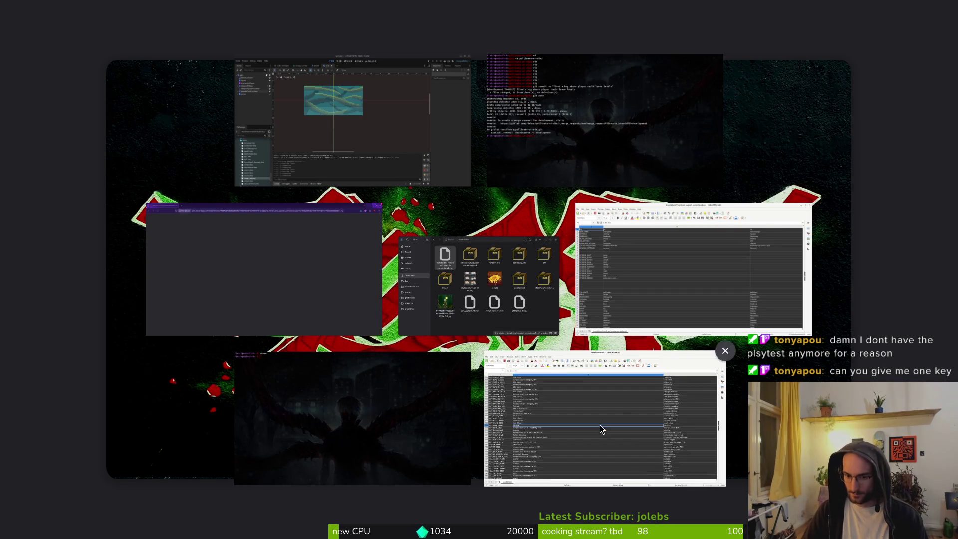
left_click(599, 428)
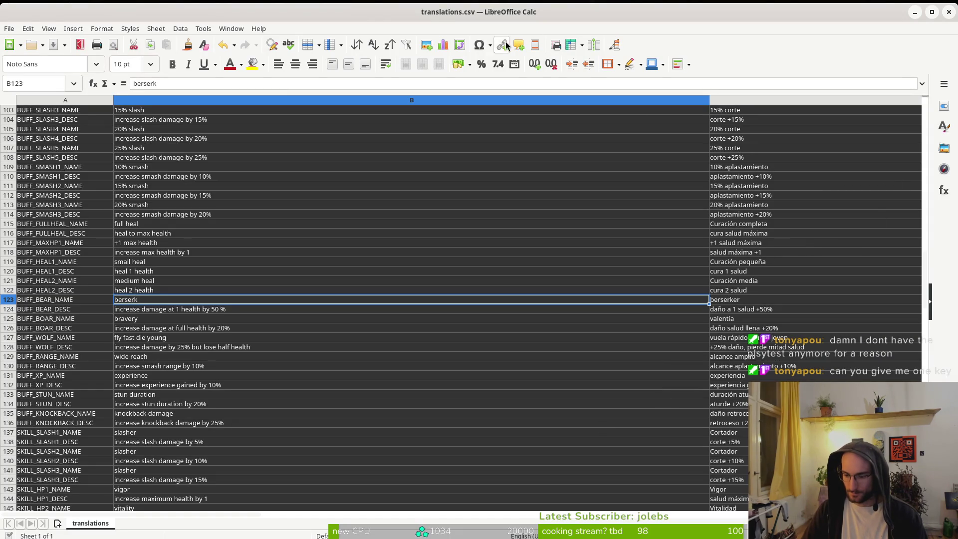
key("alt+Tab")
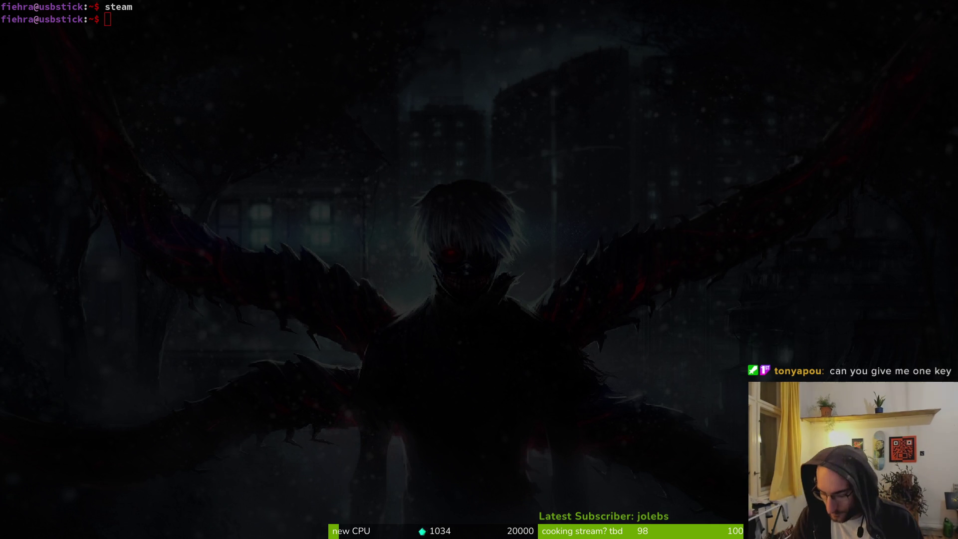
key("super")
key("super")
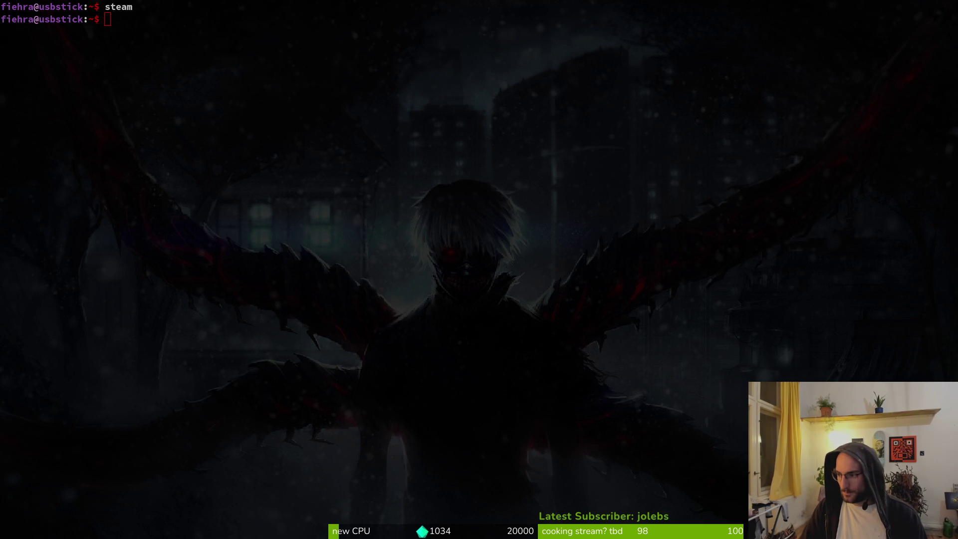
Step: Reposition the translations.csv window and compare it with the correction CSV
key("alt+Tab")
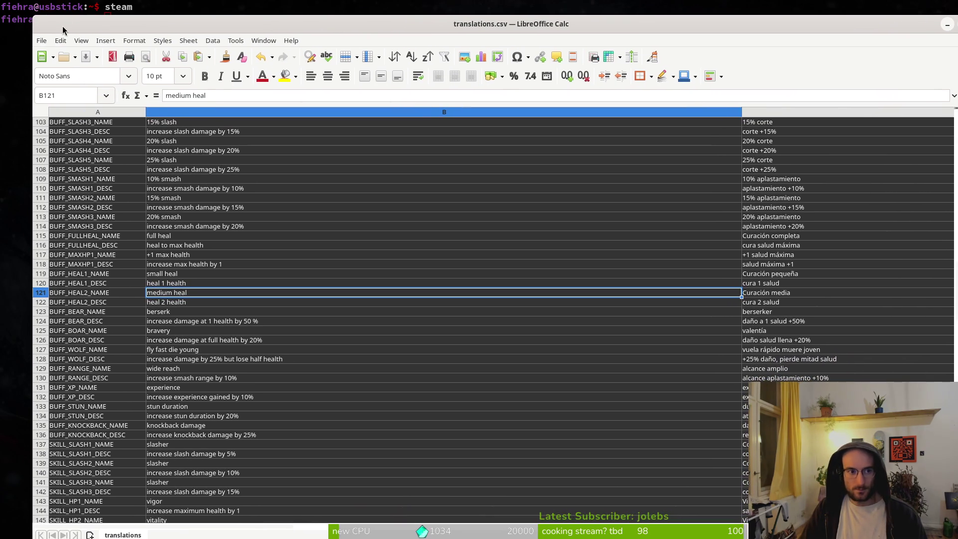
left_click_drag(62, 26, 48, 18)
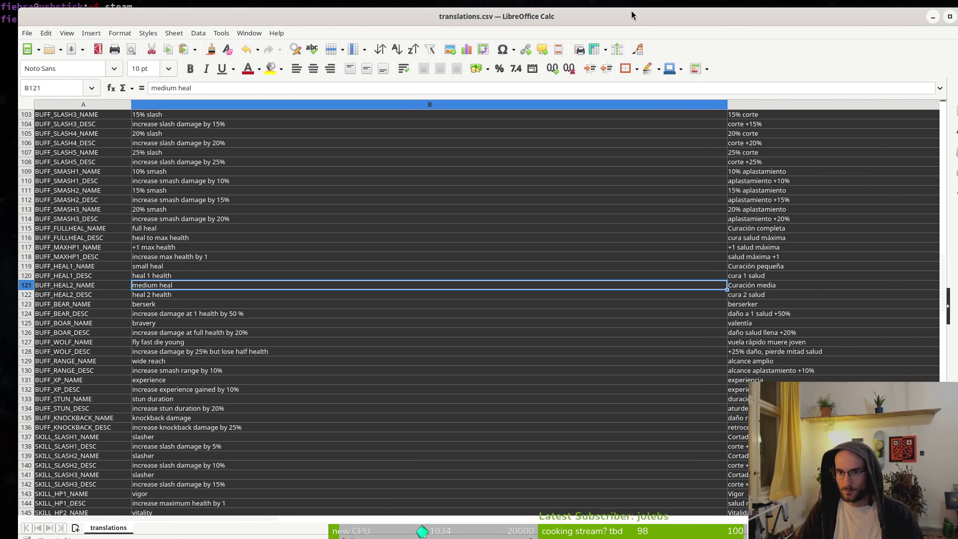
left_click_drag(631, 15, 626, 8)
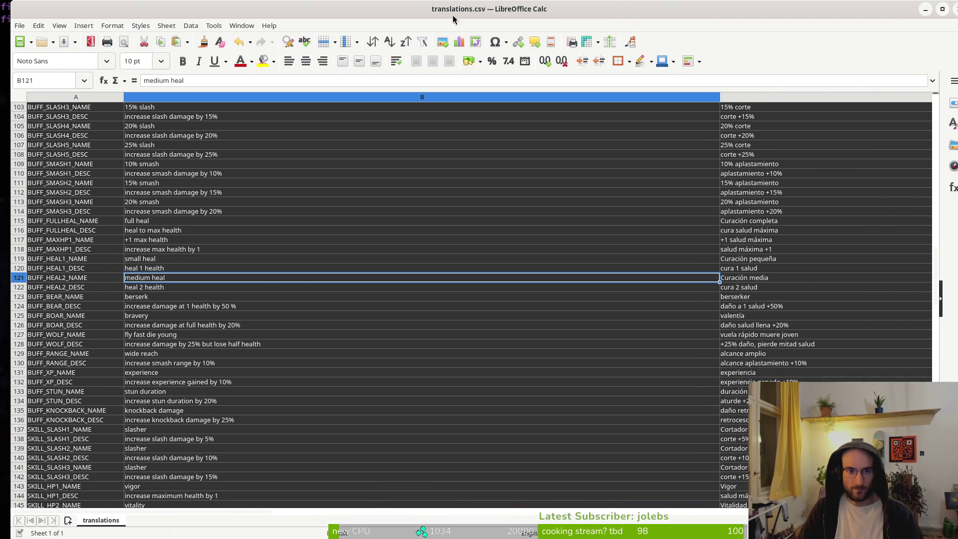
key("alt+Tab")
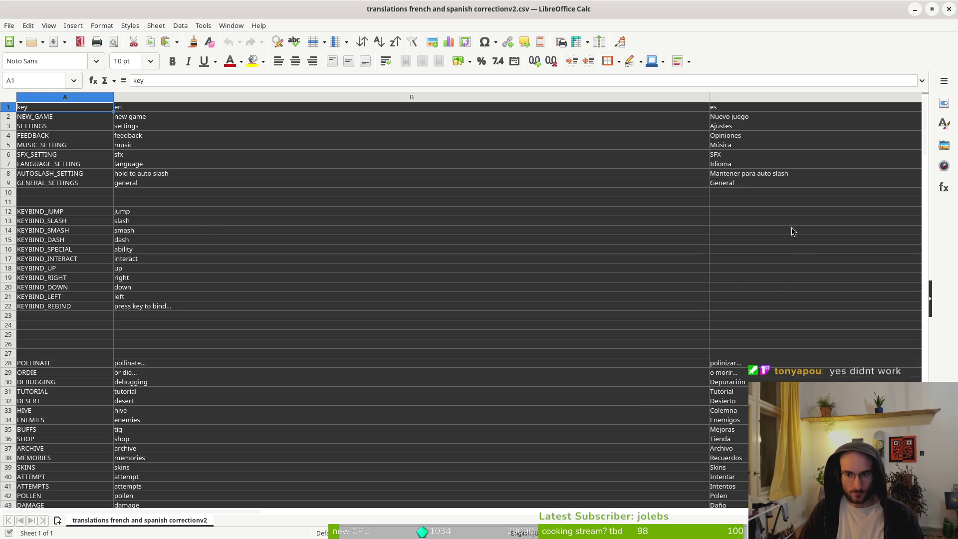
key("alt+Tab")
scroll(783, 195, "up", 13)
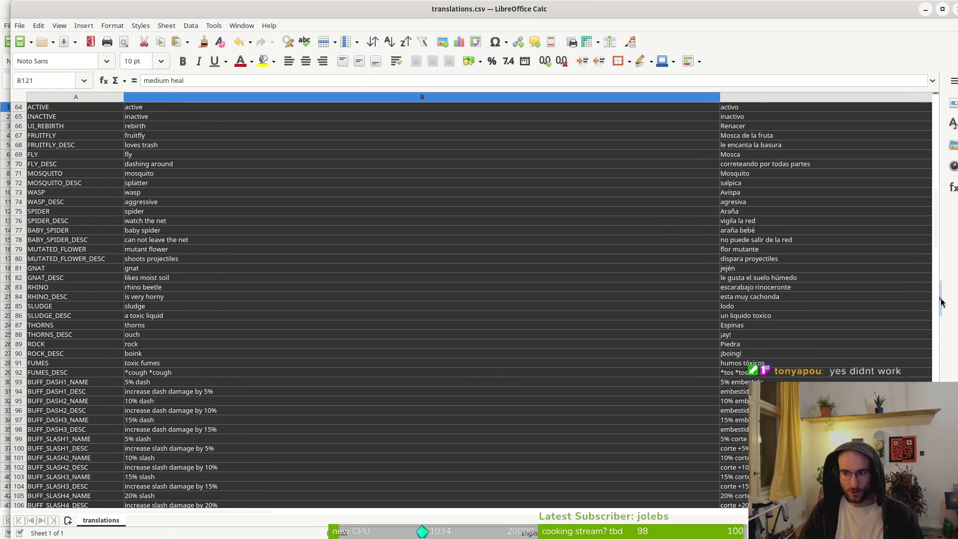
mouse_move(937, 220)
left_mouse_down()
mouse_move(936, 236)
mouse_move(910, 127)
left_mouse_up()
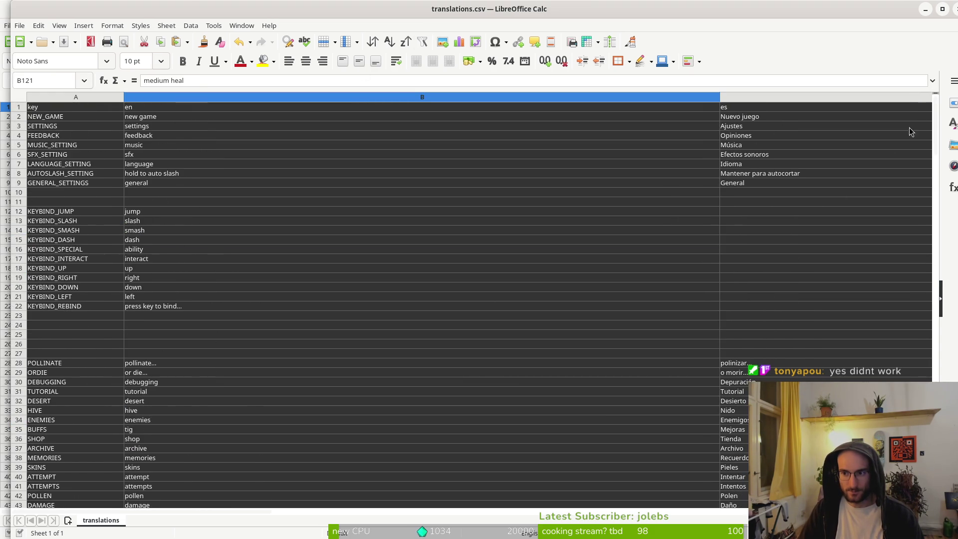
Step: Copy translations.csv cells C1:C238 and select column C in the correction file
left_click(722, 111)
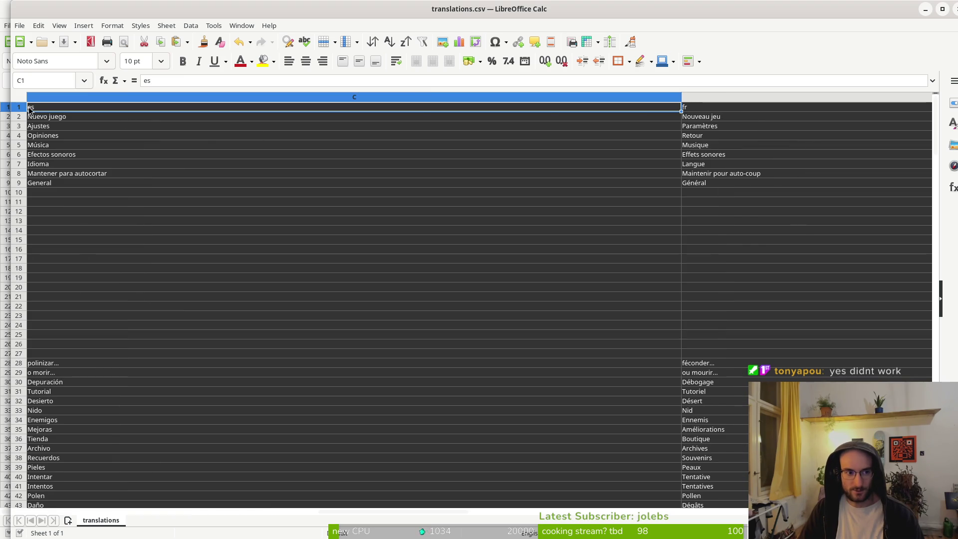
scroll(121, 269, "down", 15)
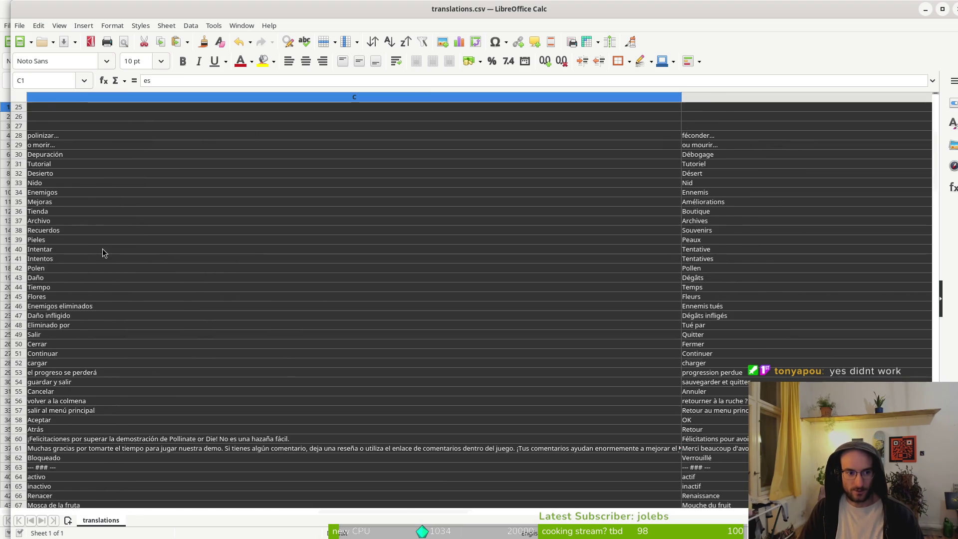
scroll(100, 268, "down", 20)
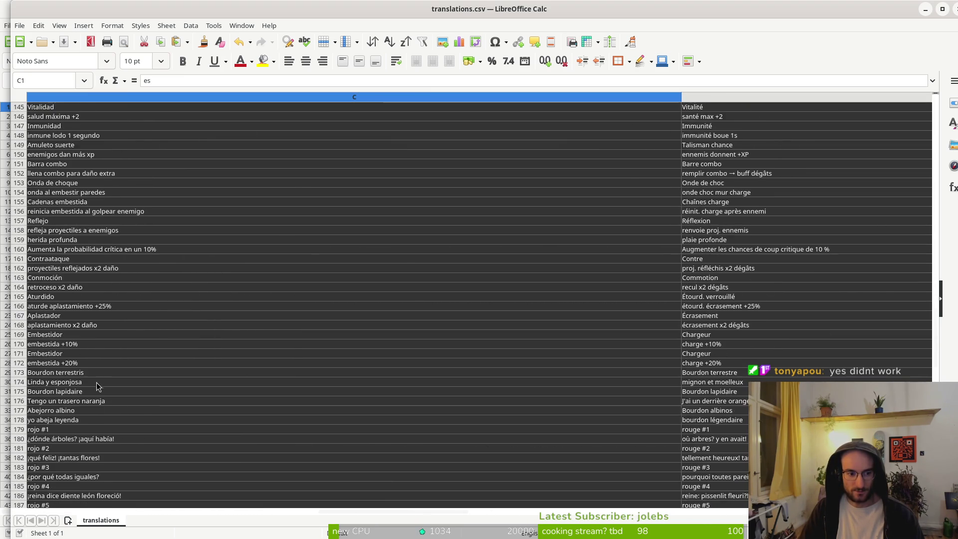
scroll(91, 413, "down", 12)
left_click(55, 306, "shift")
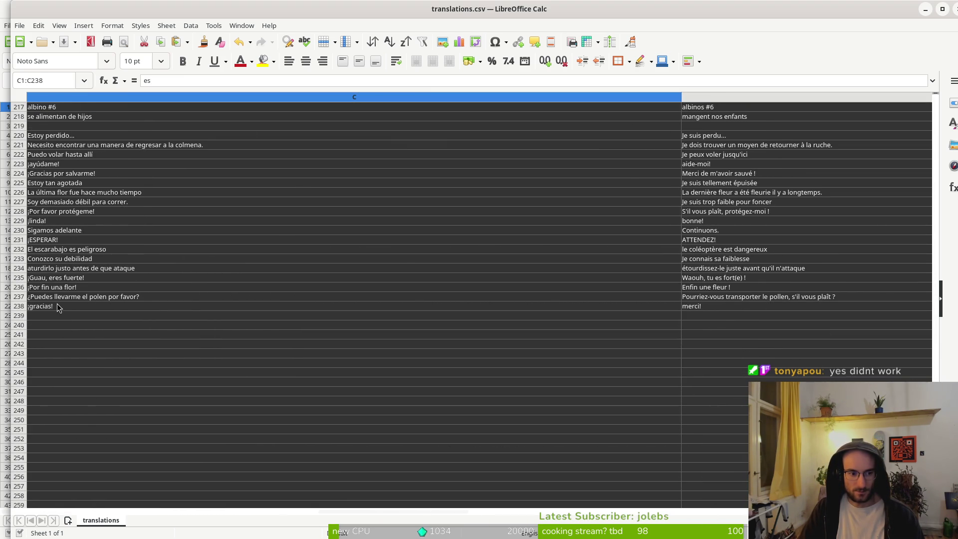
key("ctrl+c")
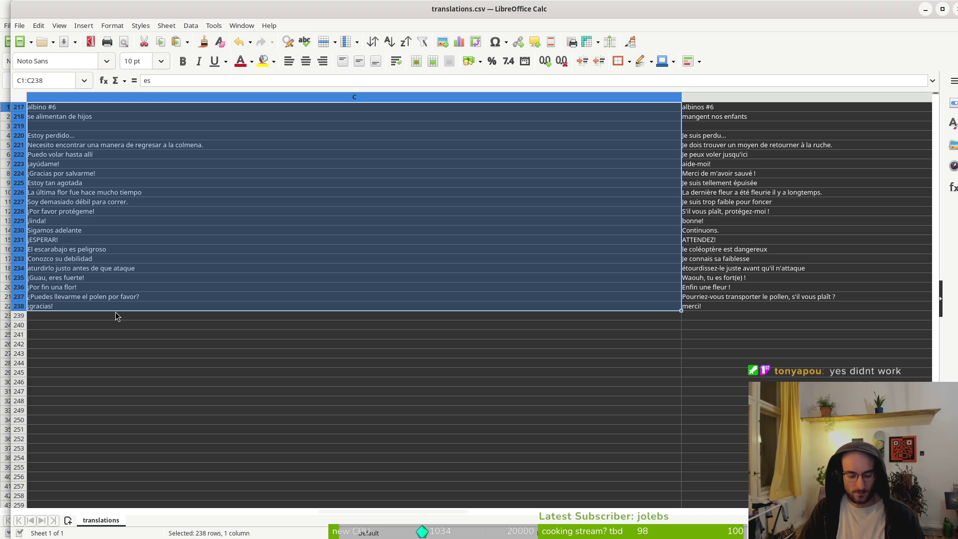
key("alt+Tab")
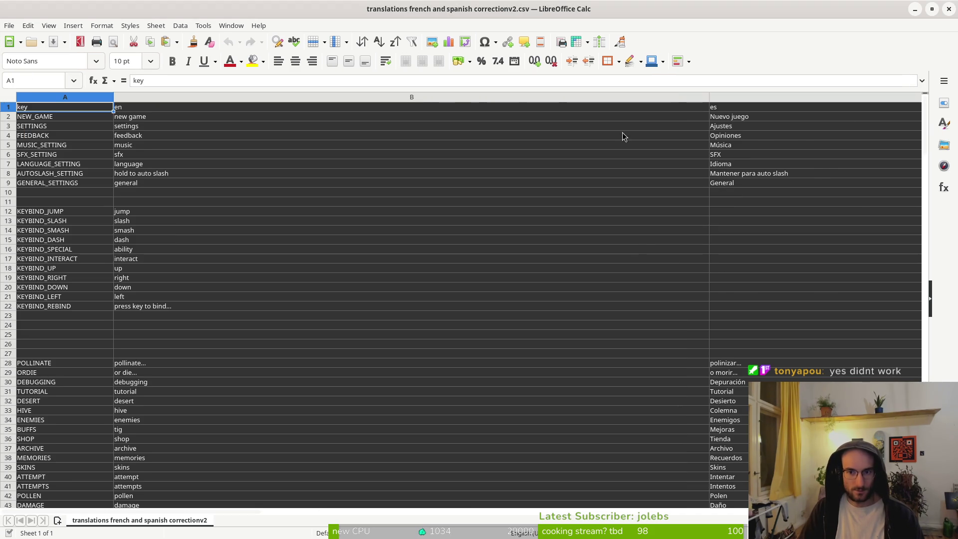
left_click(751, 96)
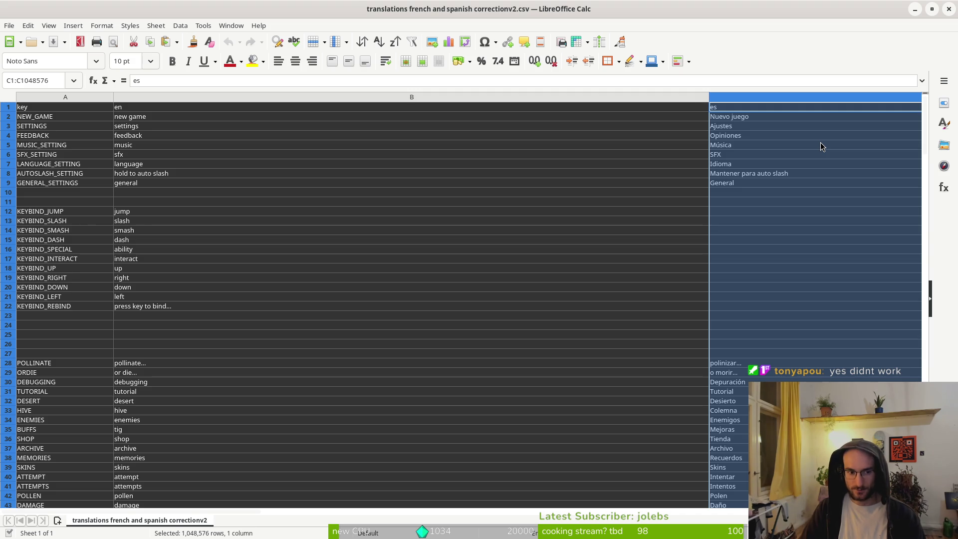
Step: Paste the Spanish entries over the correction file's column C, confirming the overwrite, and check the result
key("ctrl+v")
left_click(585, 302)
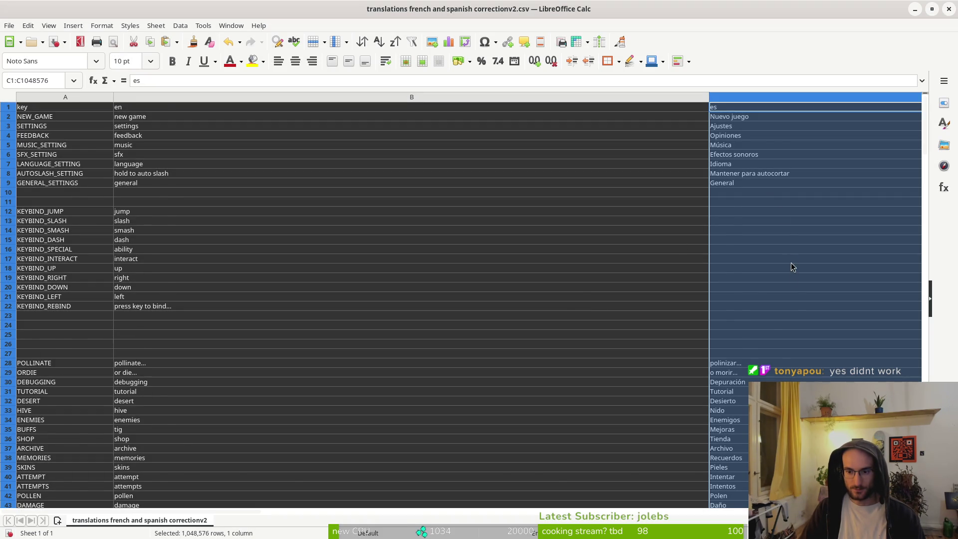
scroll(792, 263, "down", 7)
scroll(755, 234, "down", 20)
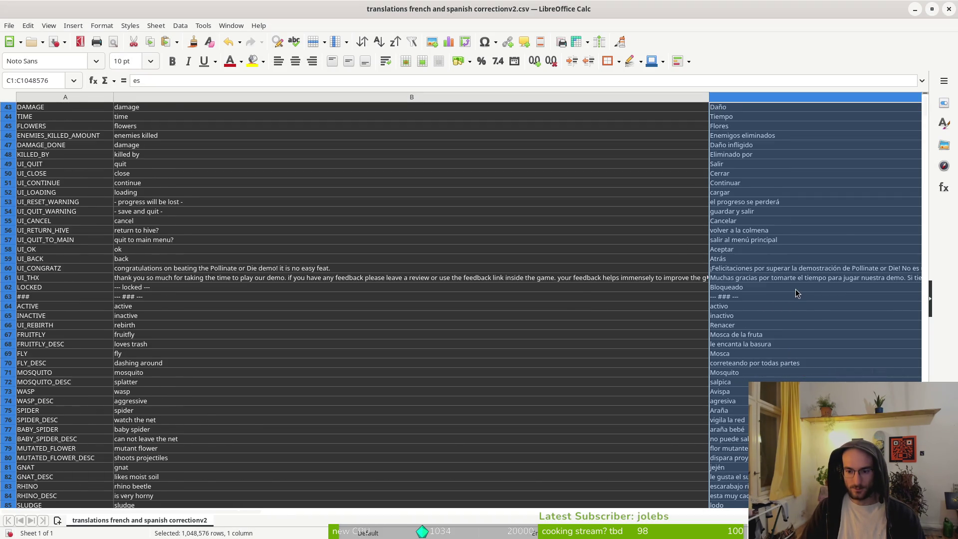
scroll(805, 337, "down", 20)
scroll(795, 350, "down", 20)
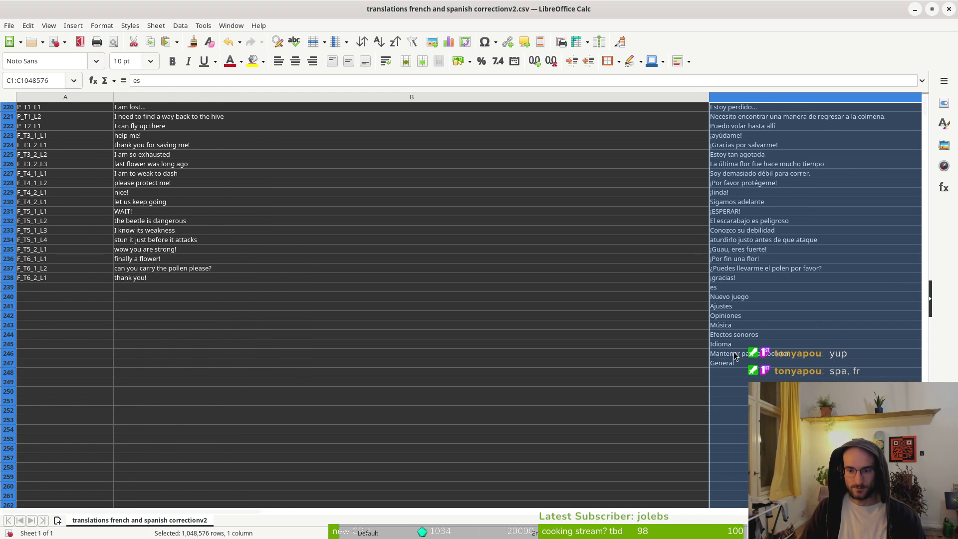
left_click(722, 296)
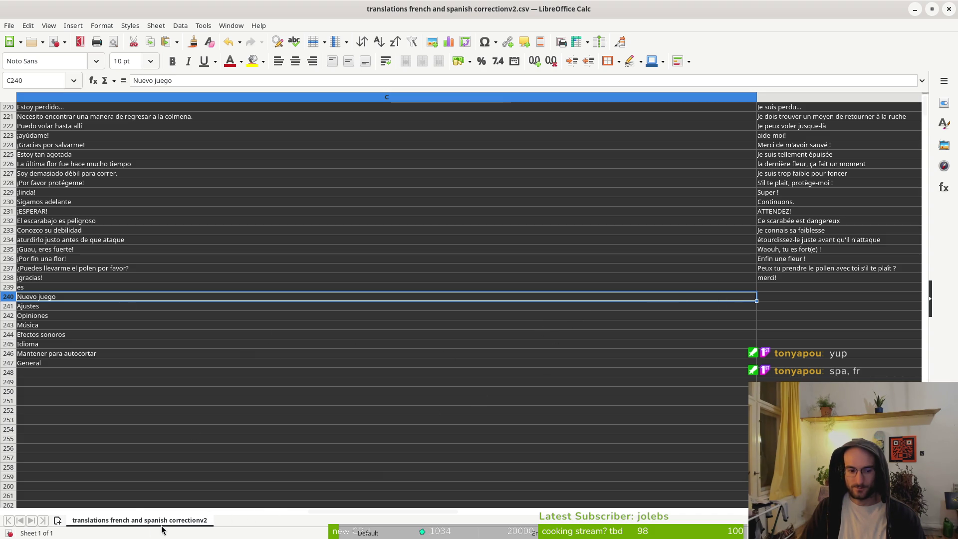
key("alt+Tab")
scroll(356, 288, "up", 10)
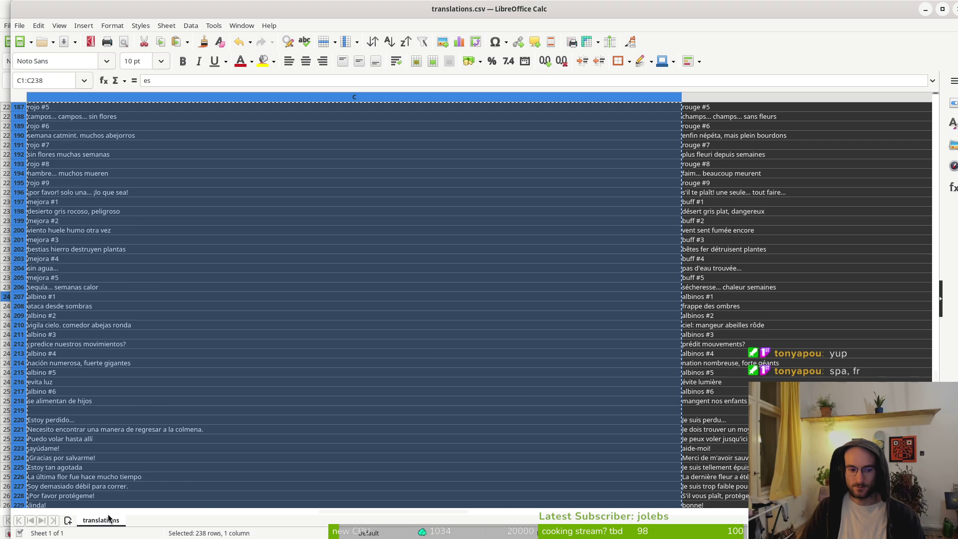
Step: Undo the paste into the correction file's column C
left_click(36, 512)
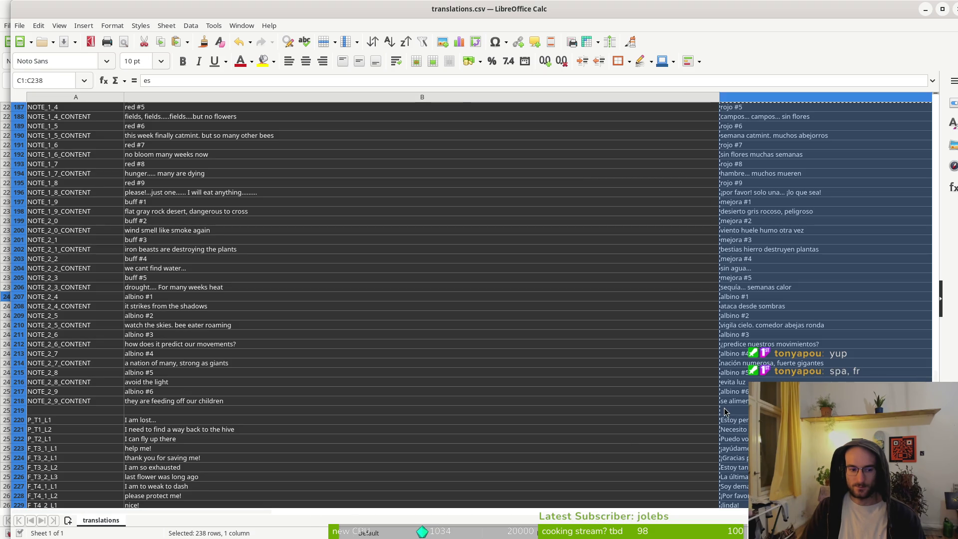
scroll(422, 400, "down", 10)
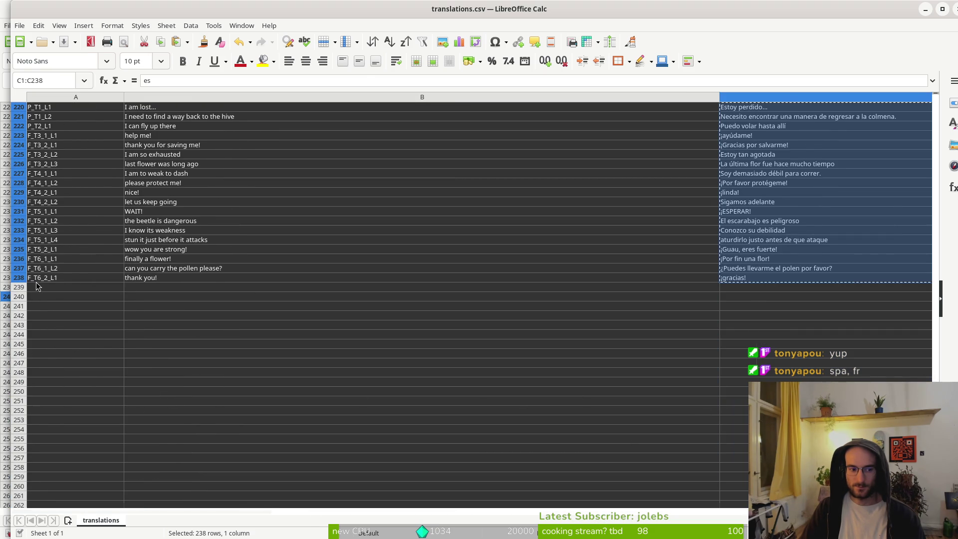
key("alt+Tab")
scroll(195, 378, "left", 3)
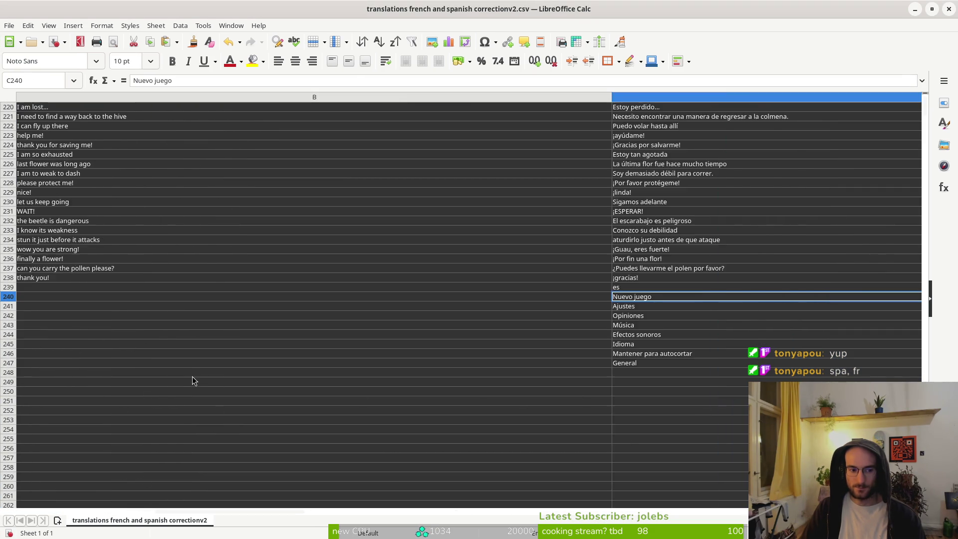
key("ctrl+z")
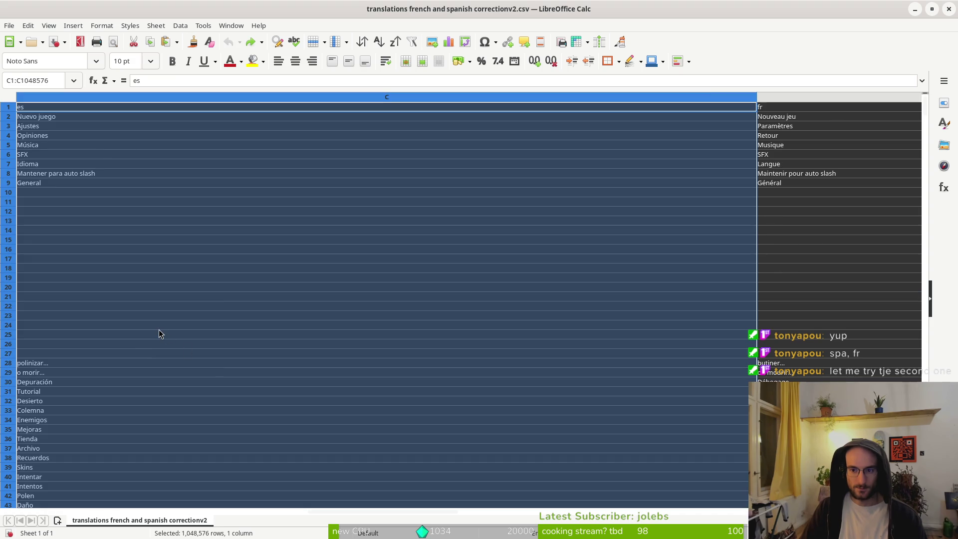
left_click(258, 391)
Step: Scroll through the restored Spanish column to verify it, then return to translations.csv
scroll(196, 422, "left", 3)
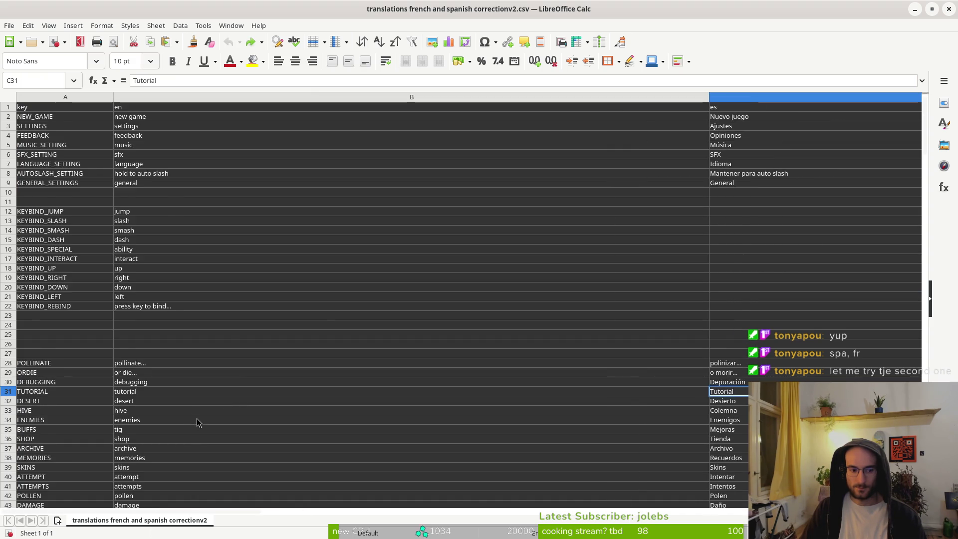
scroll(193, 417, "down", 15)
scroll(196, 416, "down", 20)
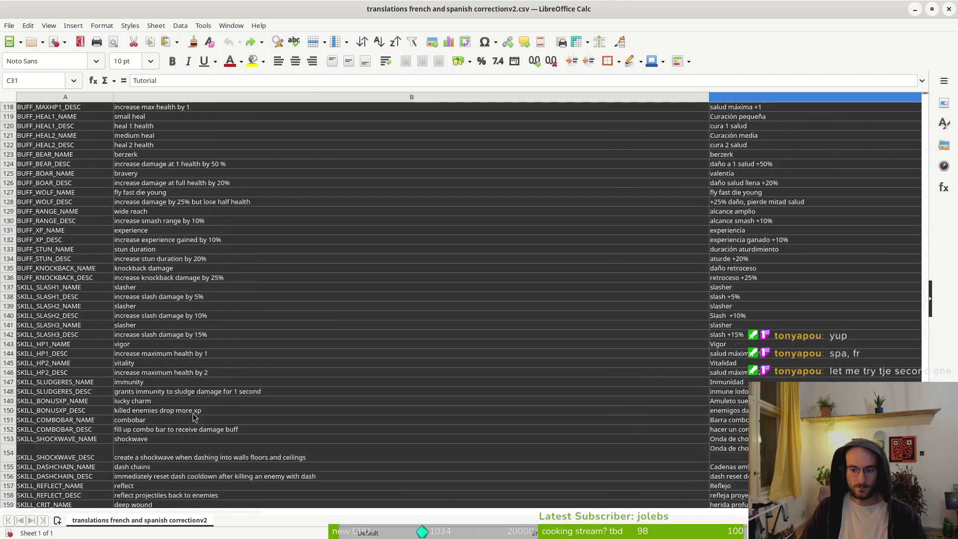
scroll(185, 393, "down", 12)
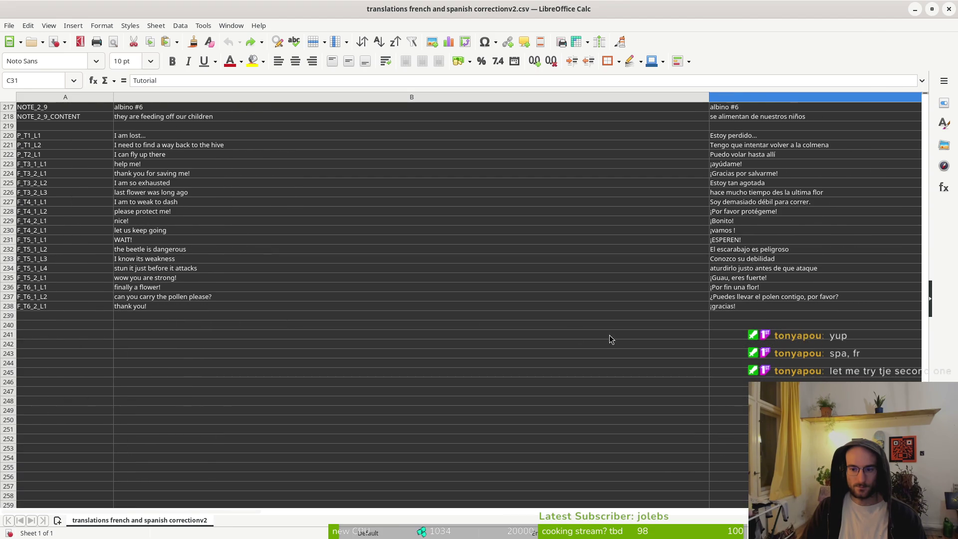
scroll(610, 335, "up", 20)
scroll(648, 292, "up", 20)
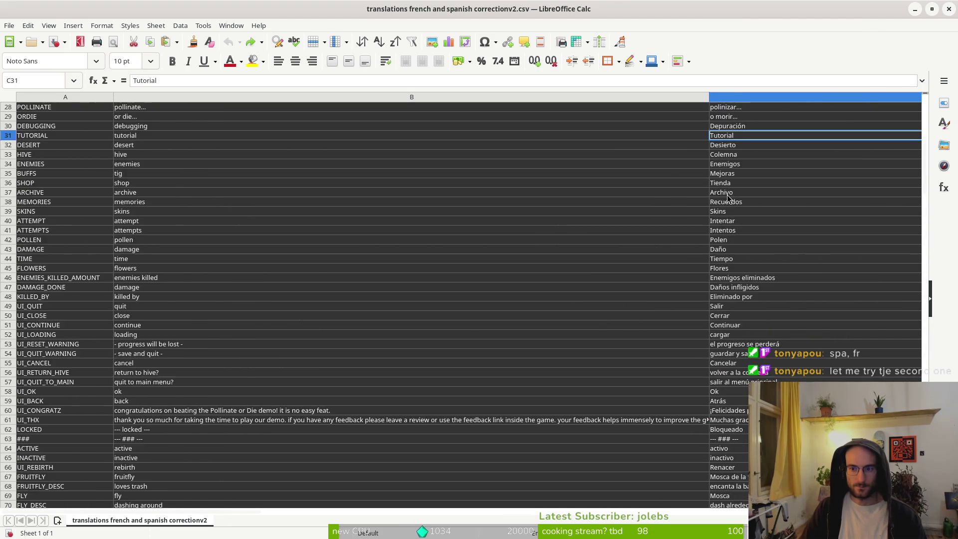
scroll(728, 199, "up", 9)
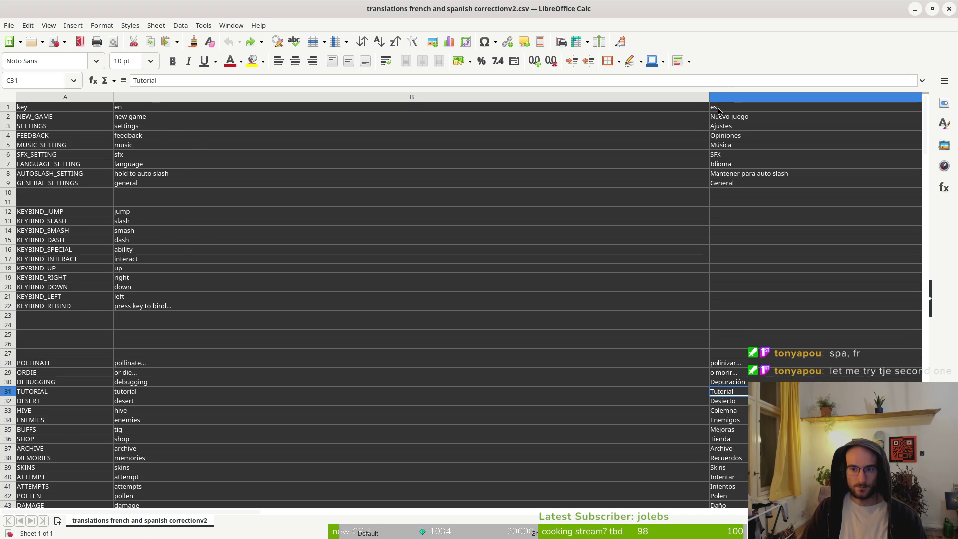
key("alt+Tab")
scroll(726, 393, "up", 5)
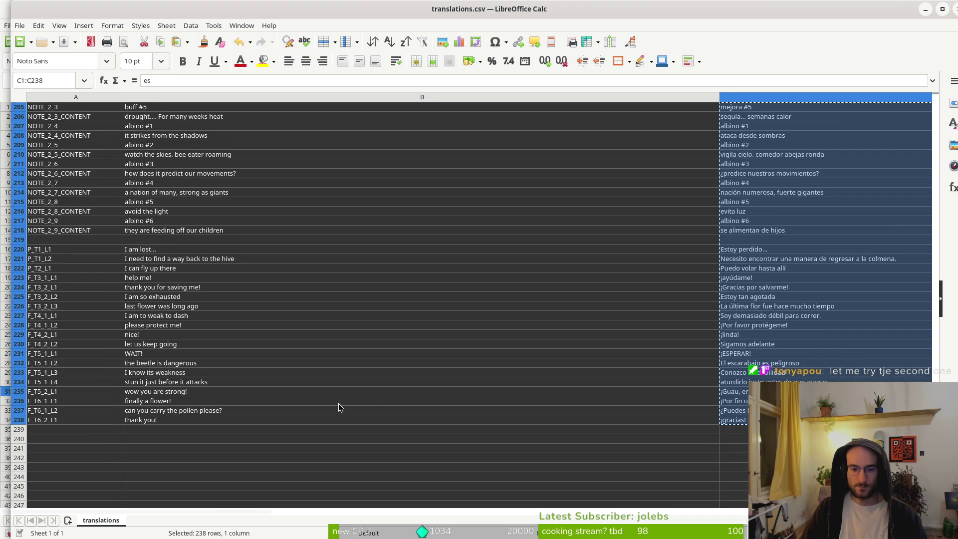
Step: Select the Spanish range C1:C238 in translations.csv
scroll(783, 220, "up", 20)
scroll(780, 215, "up", 20)
scroll(789, 183, "up", 10)
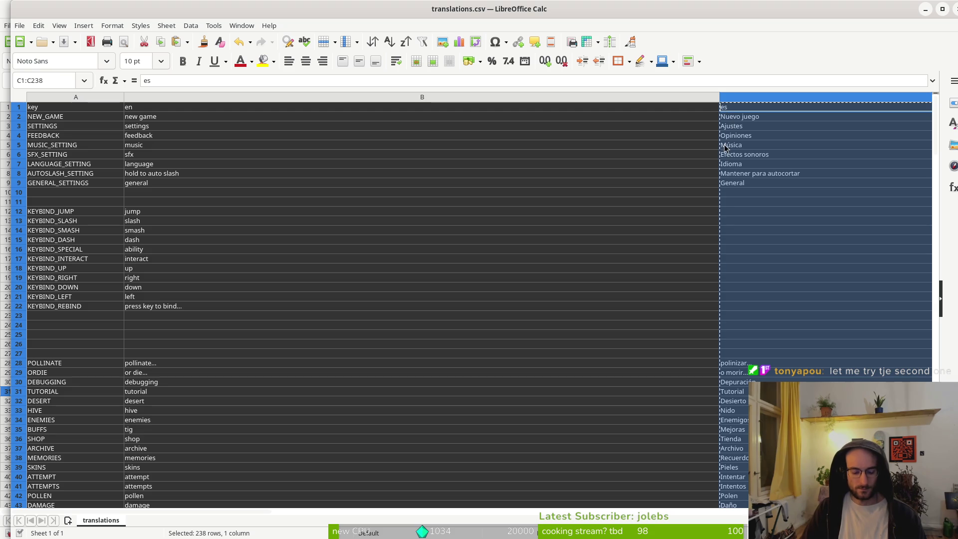
key("Up")
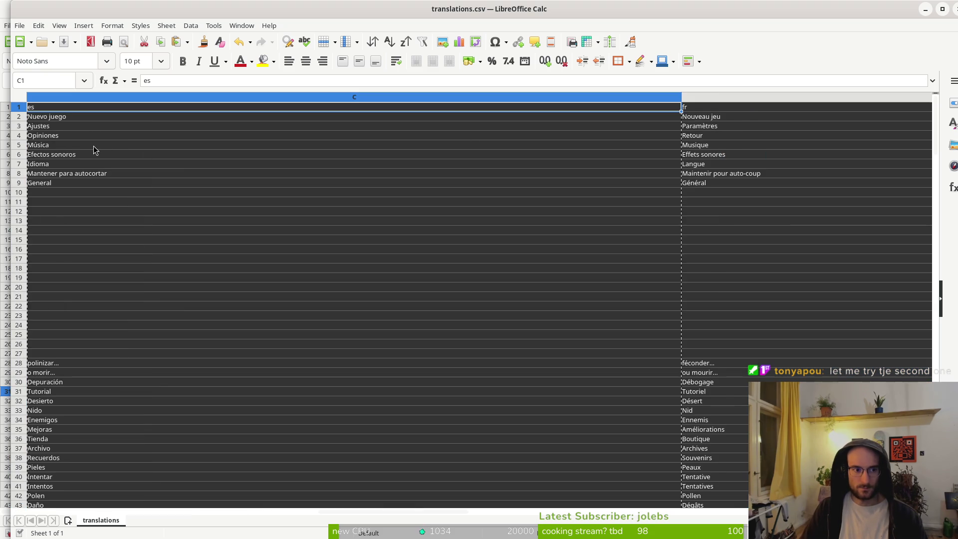
scroll(302, 265, "down", 20)
scroll(190, 358, "down", 20)
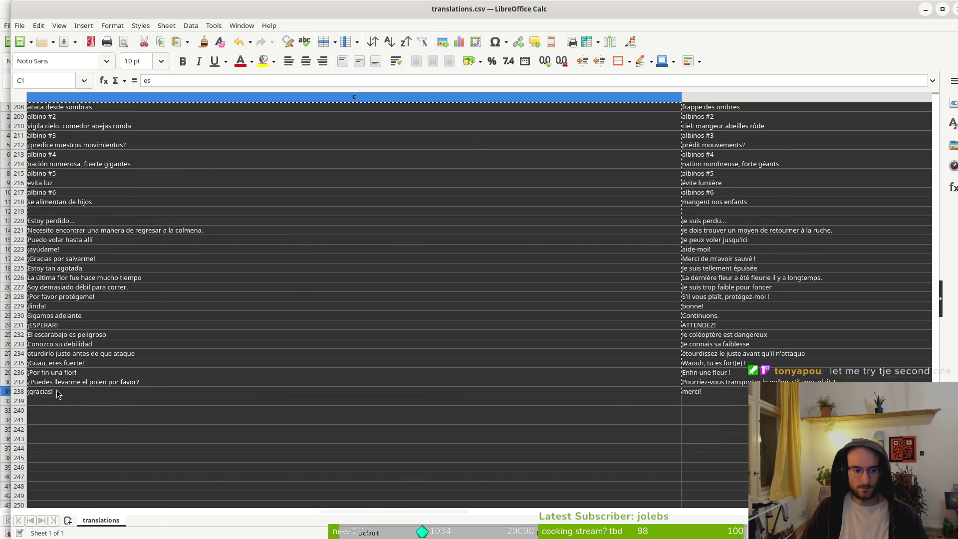
left_click(57, 391, "shift")
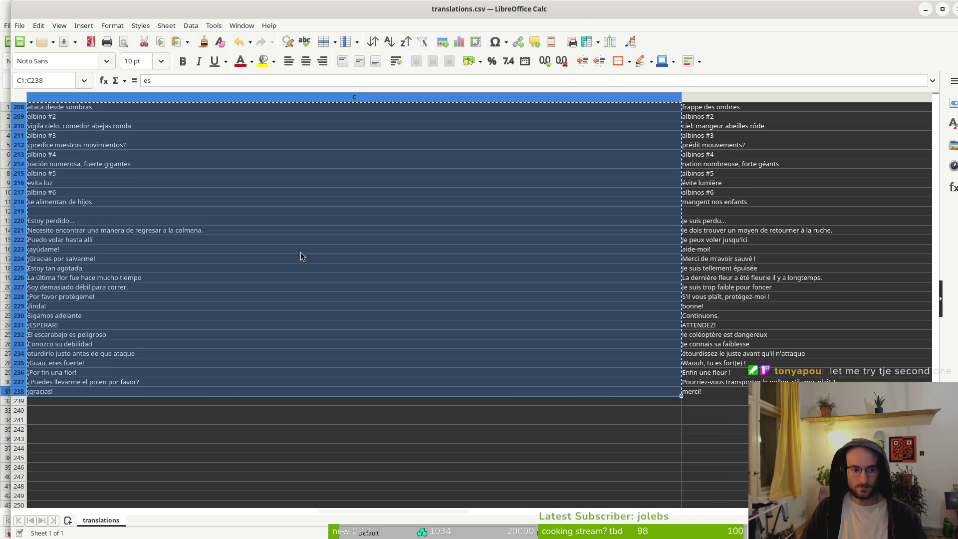
Step: Select C1:C238 in the correction CSV, then close the file to bring up the save prompt
key("alt+Tab")
left_click(724, 107)
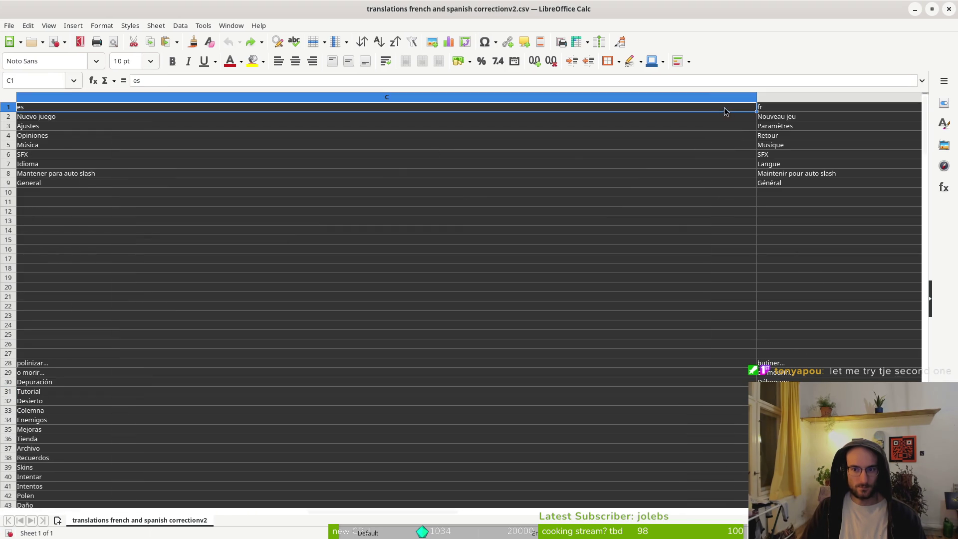
scroll(24, 114, "down", 20)
scroll(112, 314, "down", 20)
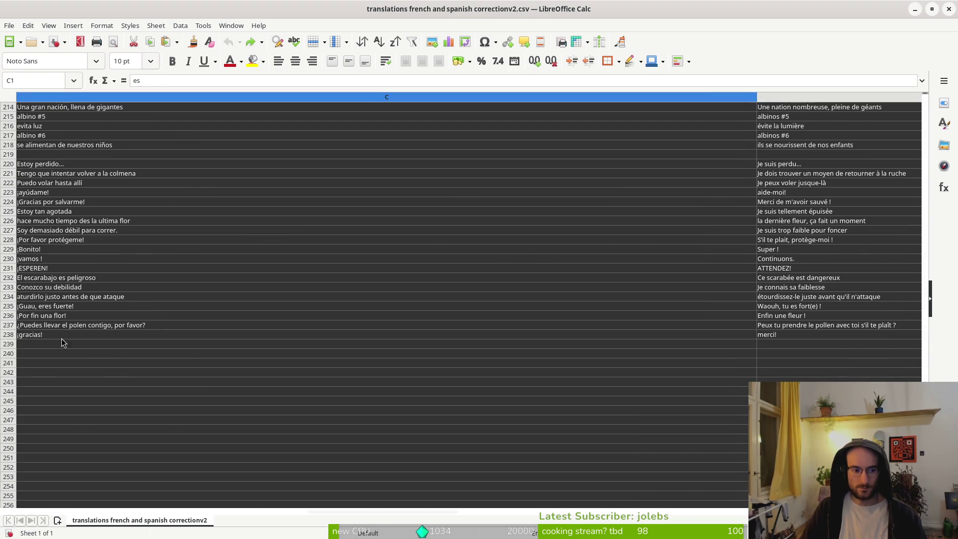
left_click(62, 334, "shift")
scroll(190, 285, "up", 18)
scroll(216, 264, "up", 20)
scroll(160, 251, "up", 20)
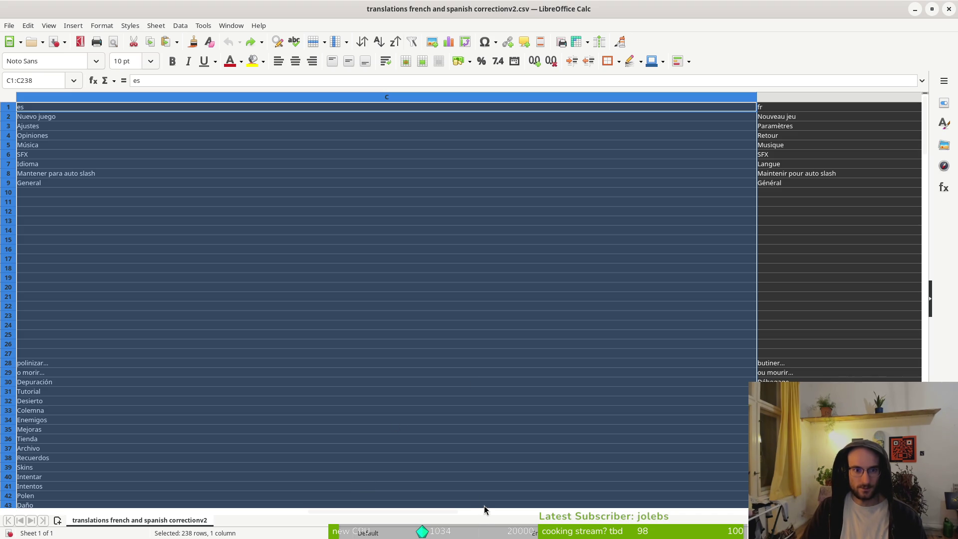
left_click(949, 8)
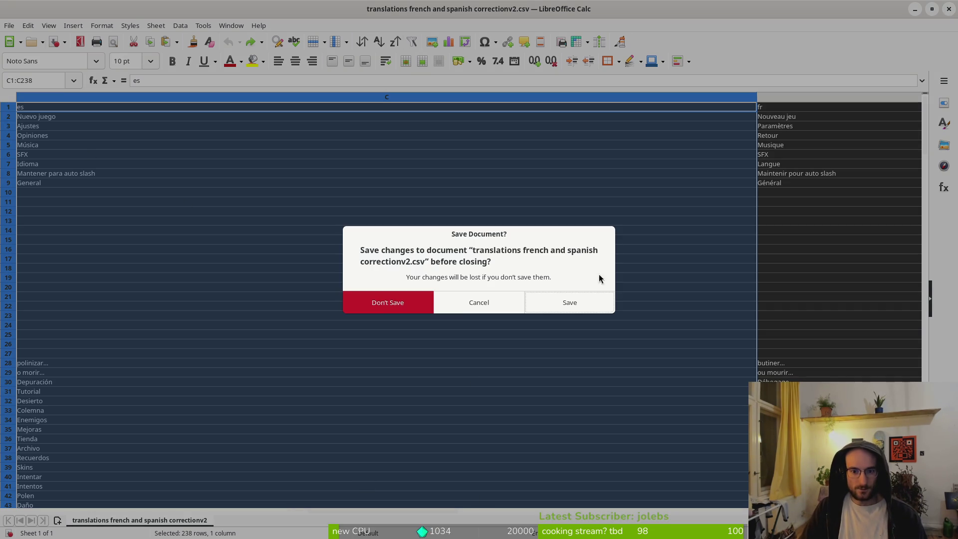
Step: Discard changes to the correction CSV and shift the translations.csv window left
left_click(381, 306)
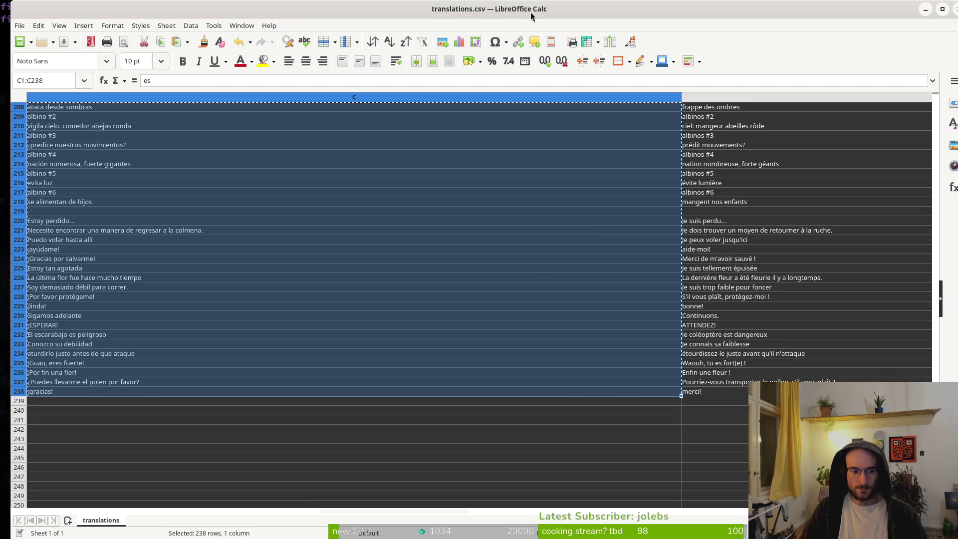
left_click_drag(901, 15, 866, 17)
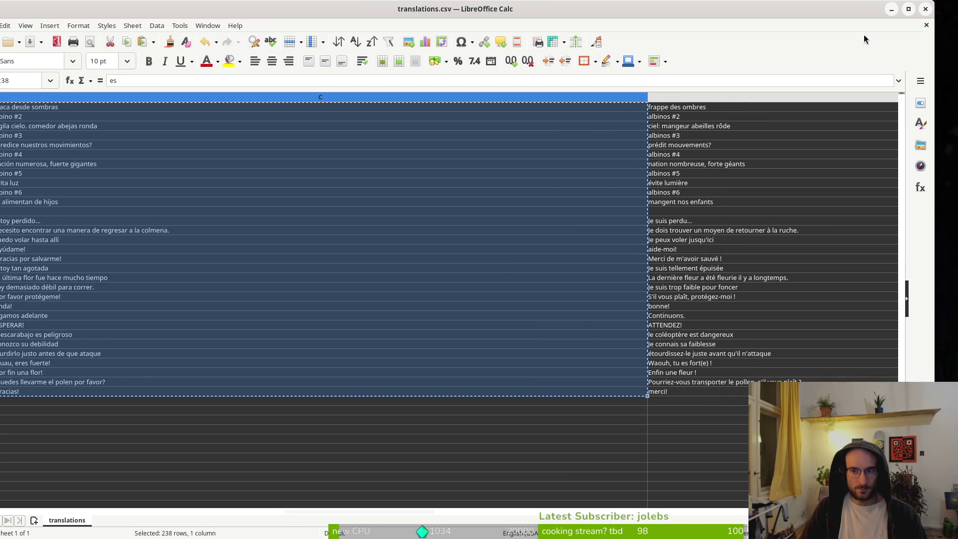
left_click(280, 299)
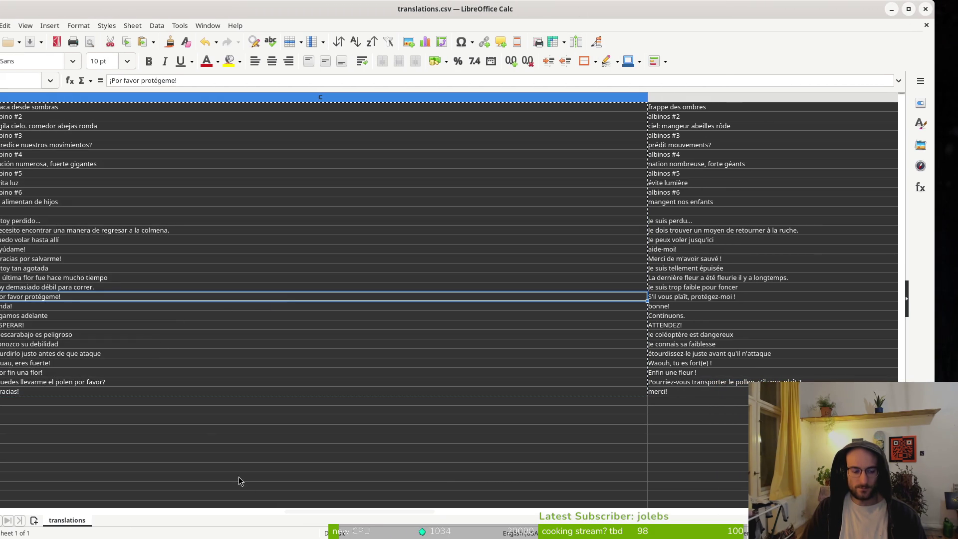
left_click_drag(421, 511, 128, 499)
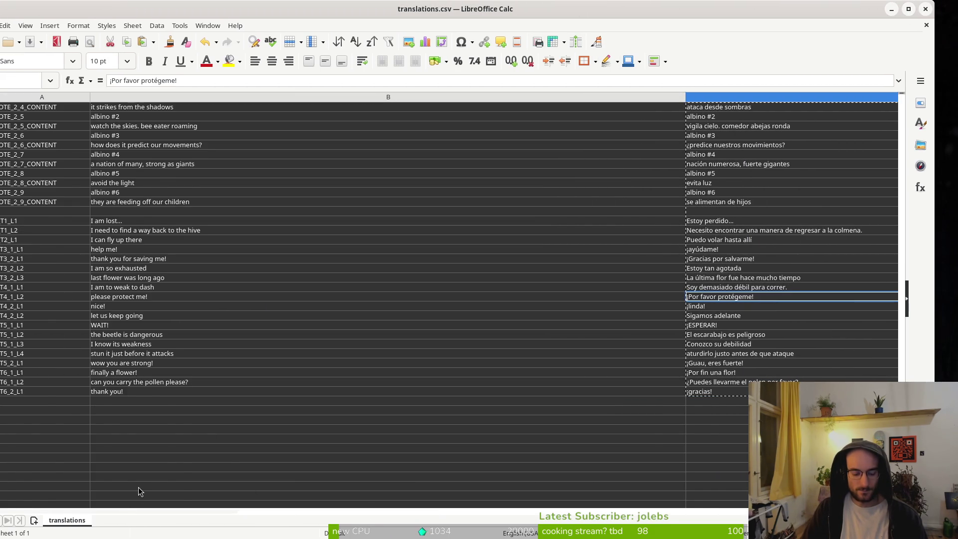
Step: Undo and redo the 'berserk' edit, then check the last key F_T6_2_L1 in row 238
key("ctrl+z")
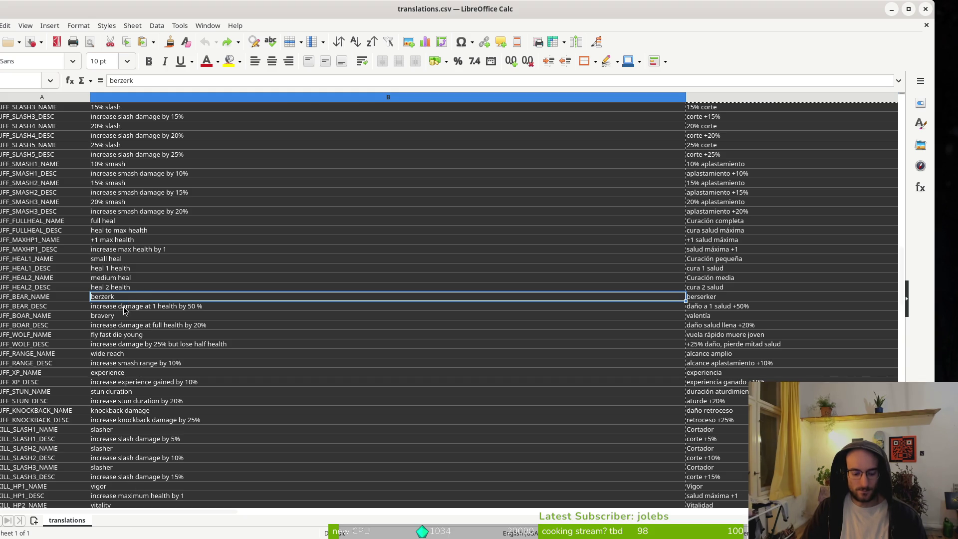
key("ctrl+y")
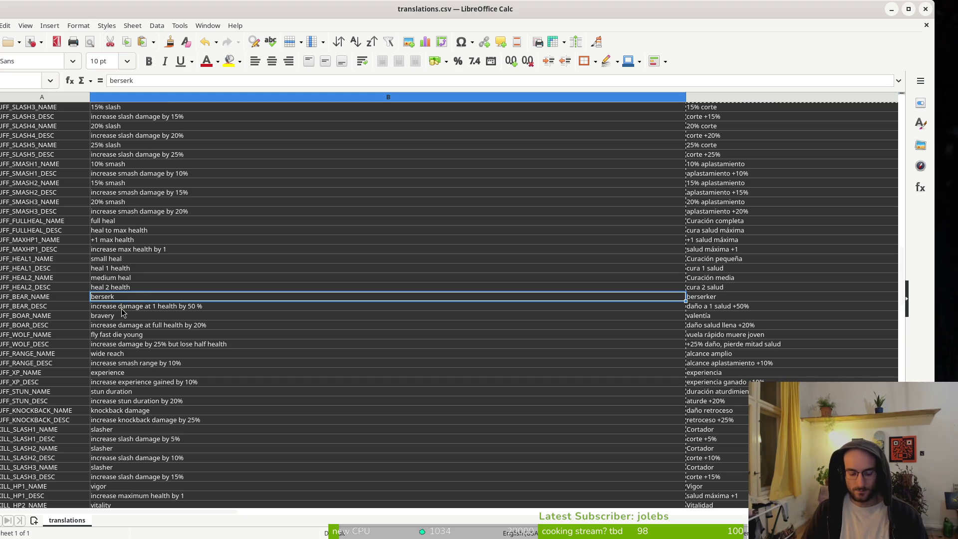
left_click(489, 244)
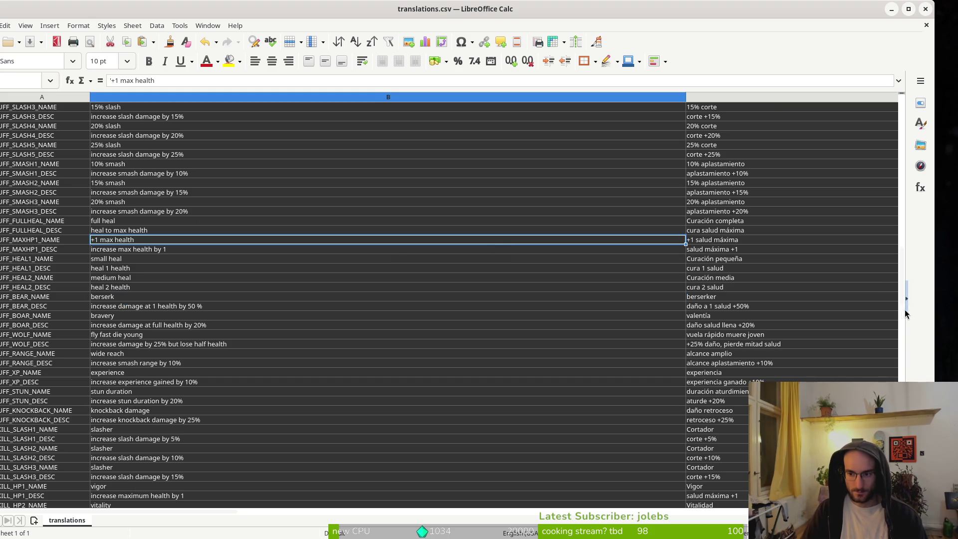
left_click_drag(907, 313, 908, 317)
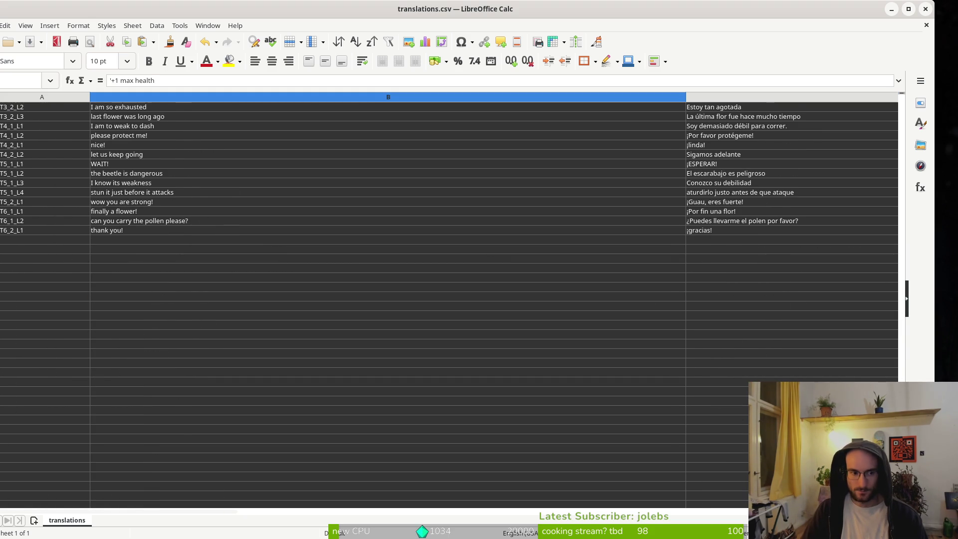
left_click(22, 231)
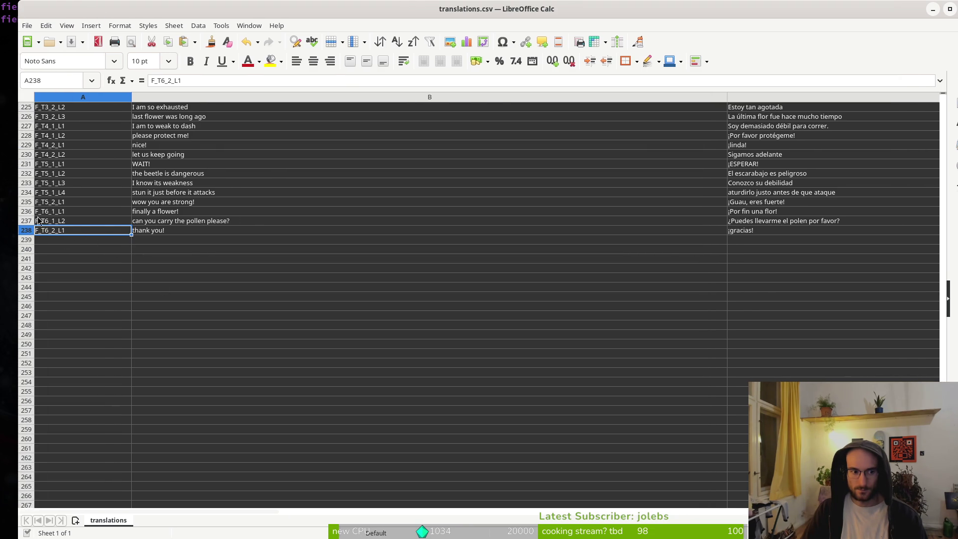
key("super+w")
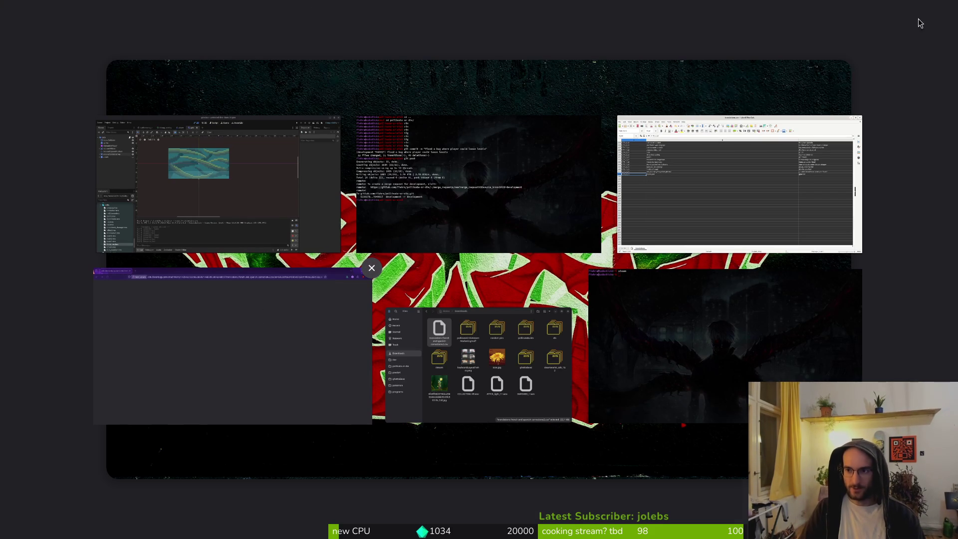
Step: Return to the spreadsheet, cancel the Open file dialog, and minimise the Calc window
key("Escape")
left_click(27, 25)
key("Escape")
key("ctrl+o")
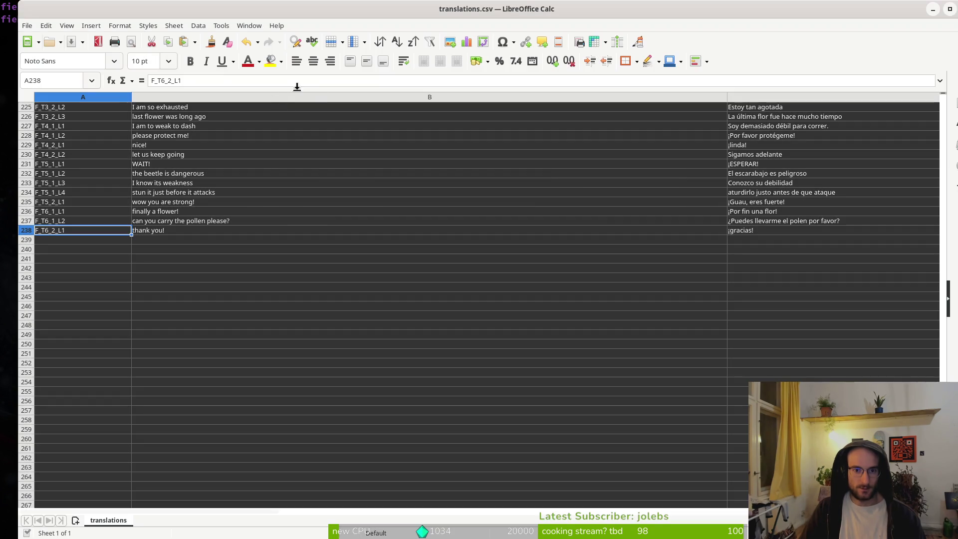
left_click(277, 96)
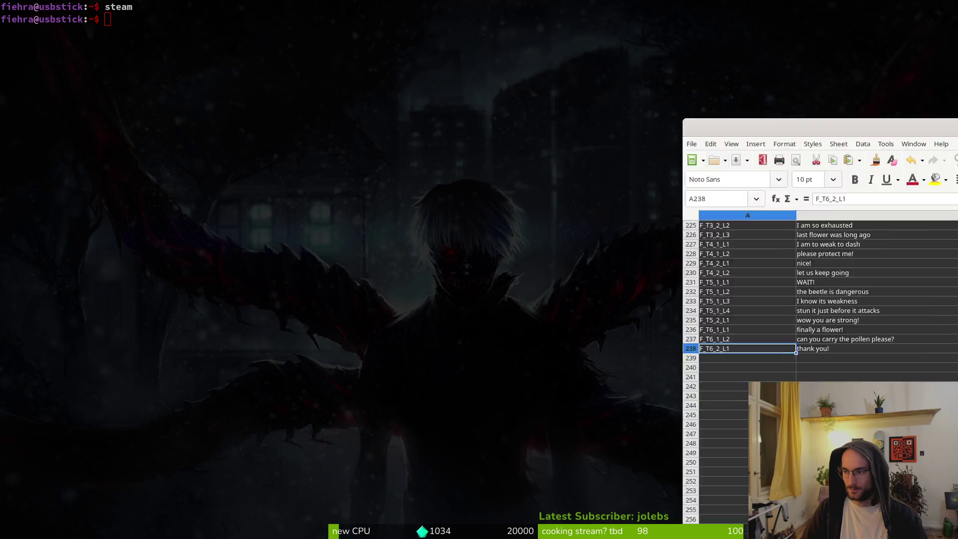
key("super+h")
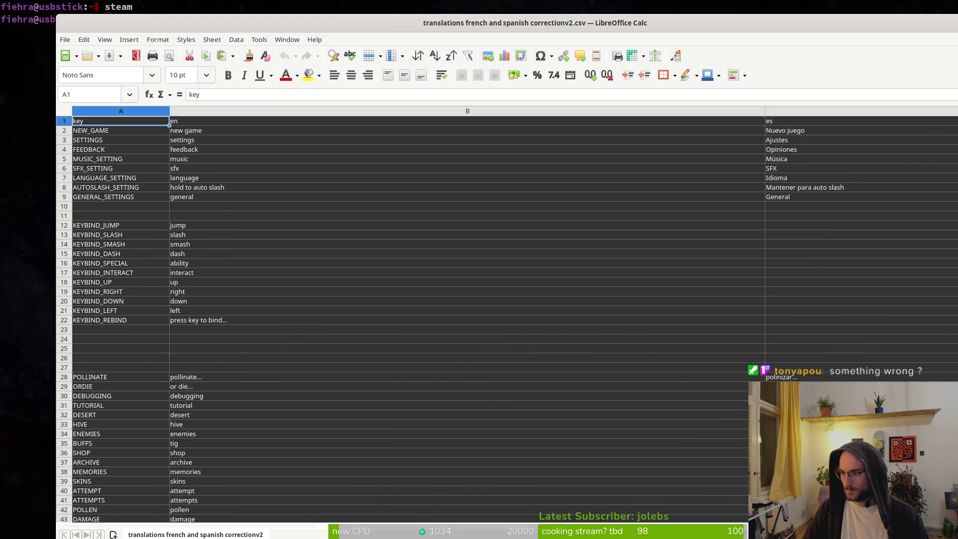
Step: Maximise the correction CSV to review its es column, then maximise translations.csv in front
double_click(670, 25)
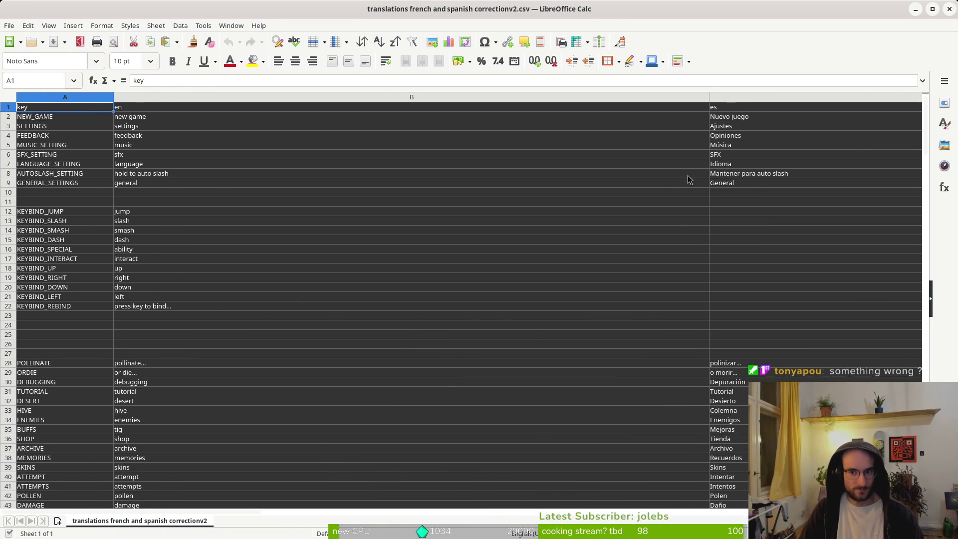
left_click(725, 108)
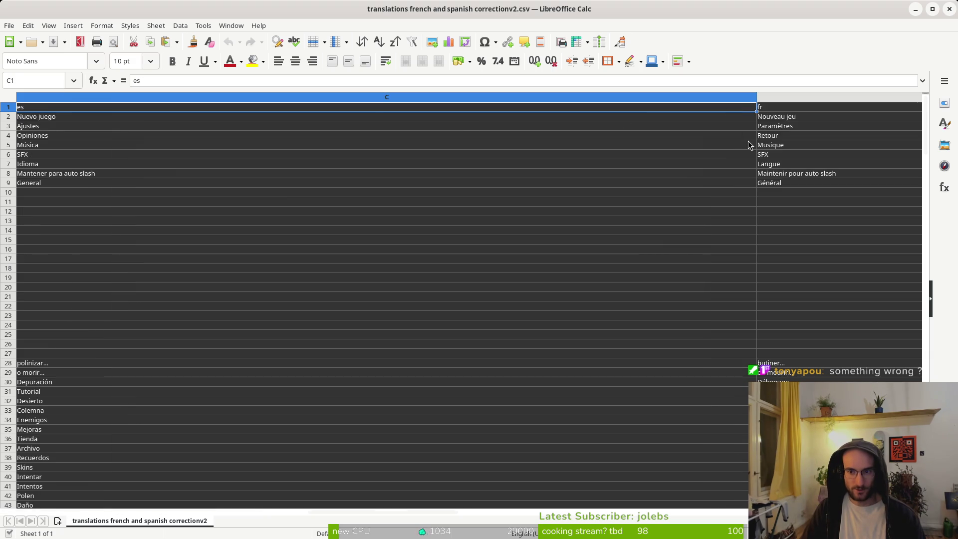
scroll(168, 129, "down", 20)
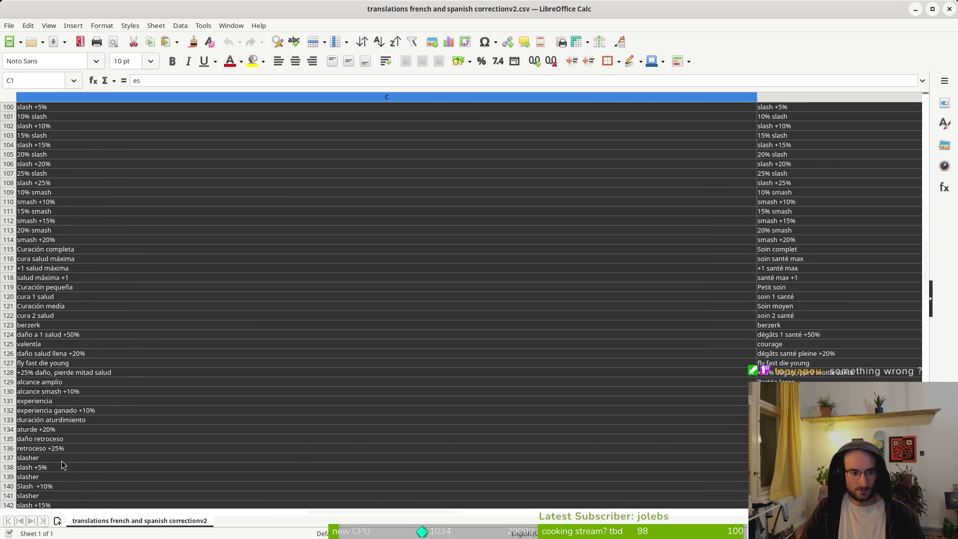
scroll(54, 478, "down", 15)
key("alt+Tab")
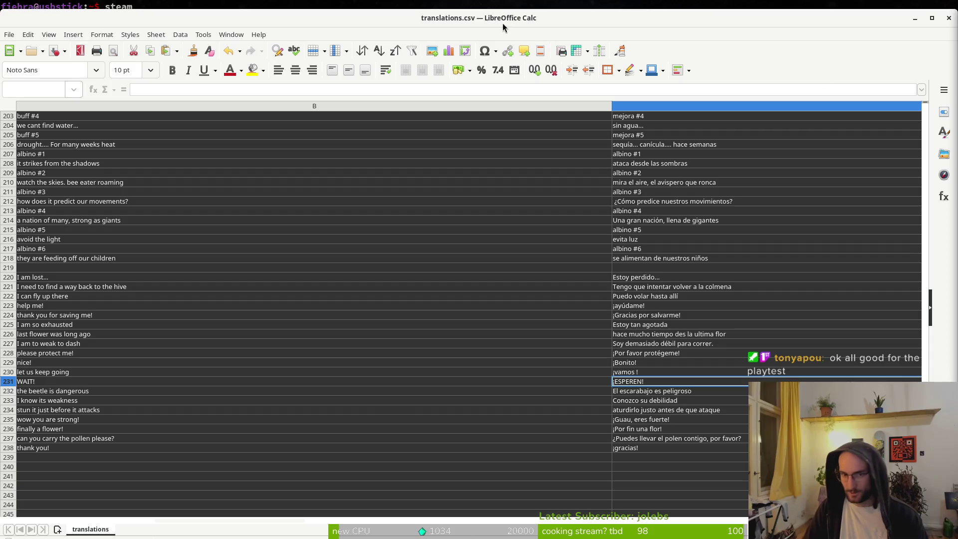
left_click_drag(378, 19, 375, 5)
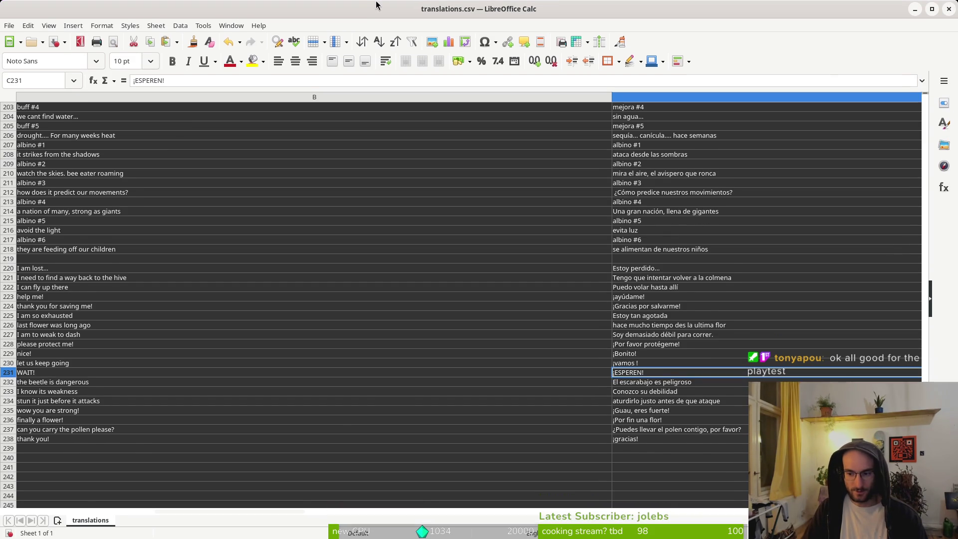
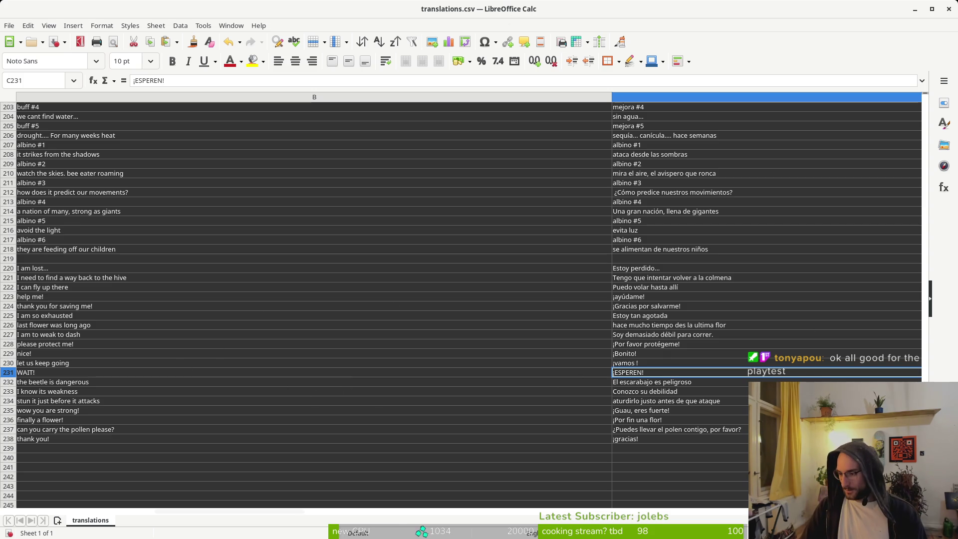
Step: Save translations.csv, scroll back to row 1 and select the 'fr' header in D1
key("ctrl+s")
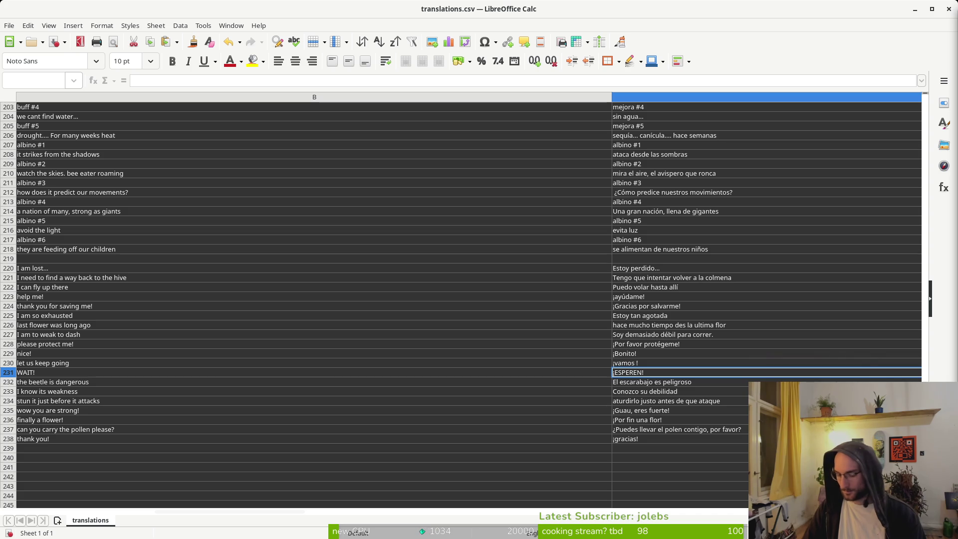
left_click(624, 212)
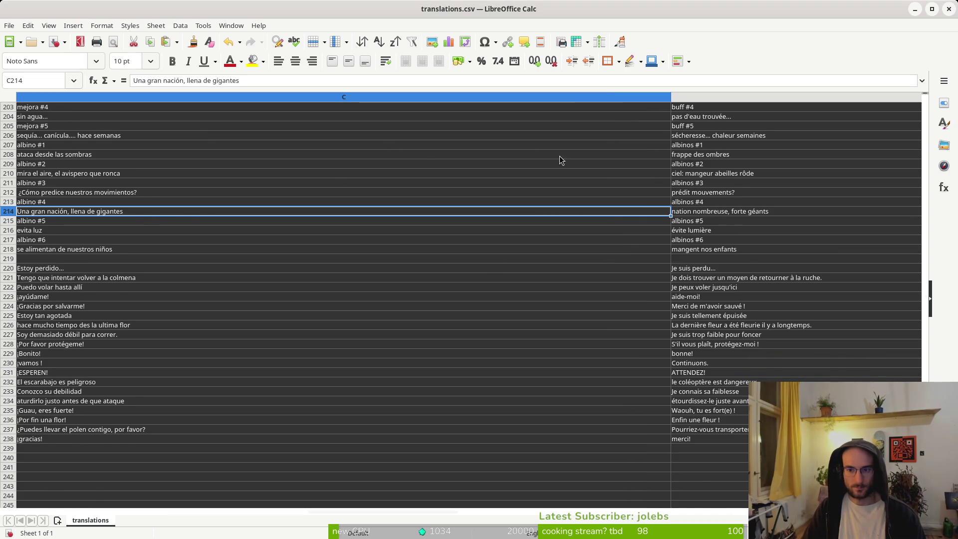
scroll(823, 260, "up", 4)
mouse_move(924, 306)
left_mouse_down()
mouse_move(921, 210)
mouse_move(878, 120)
mouse_move(822, 102)
left_mouse_up()
left_click(684, 107)
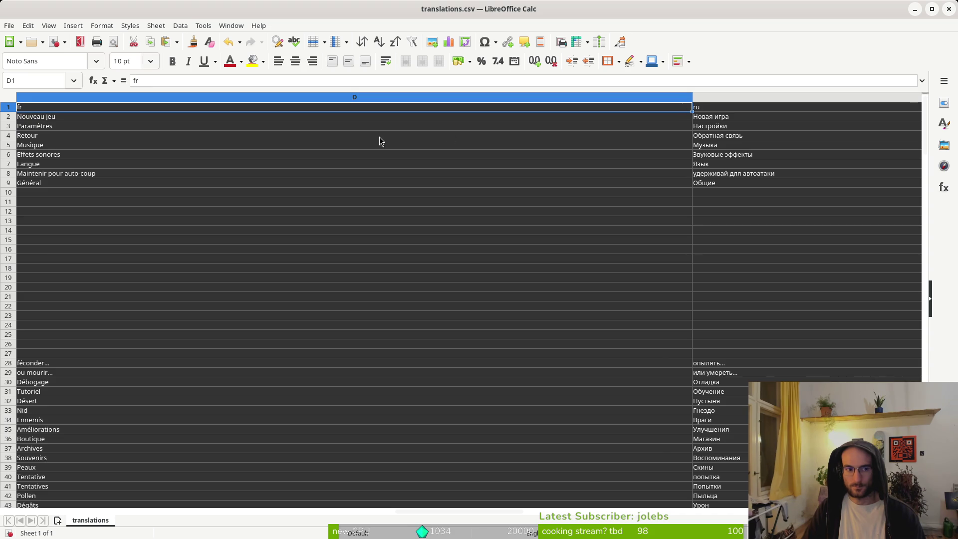
Step: Paste the corrected French translations over column D, comparing old and new via undo/redo
key("ctrl+v")
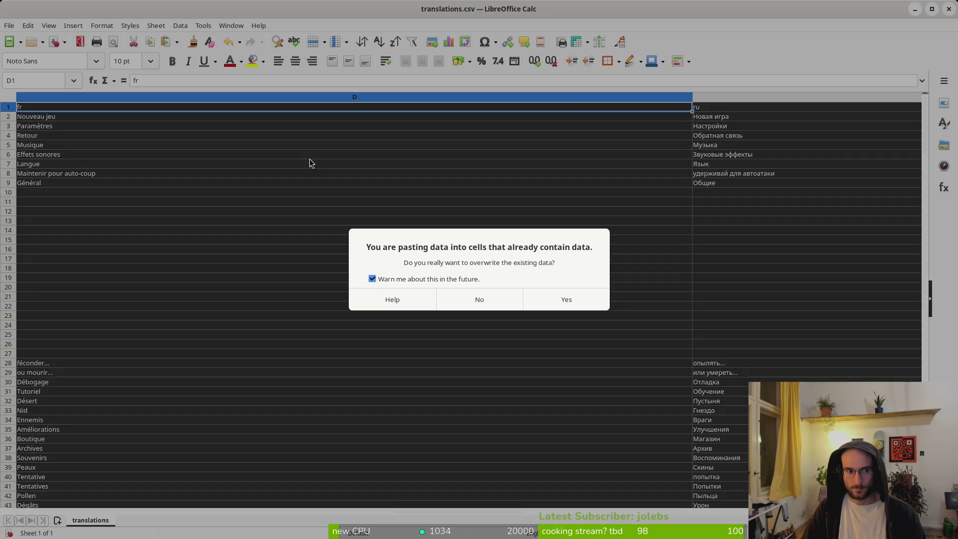
left_click(554, 304)
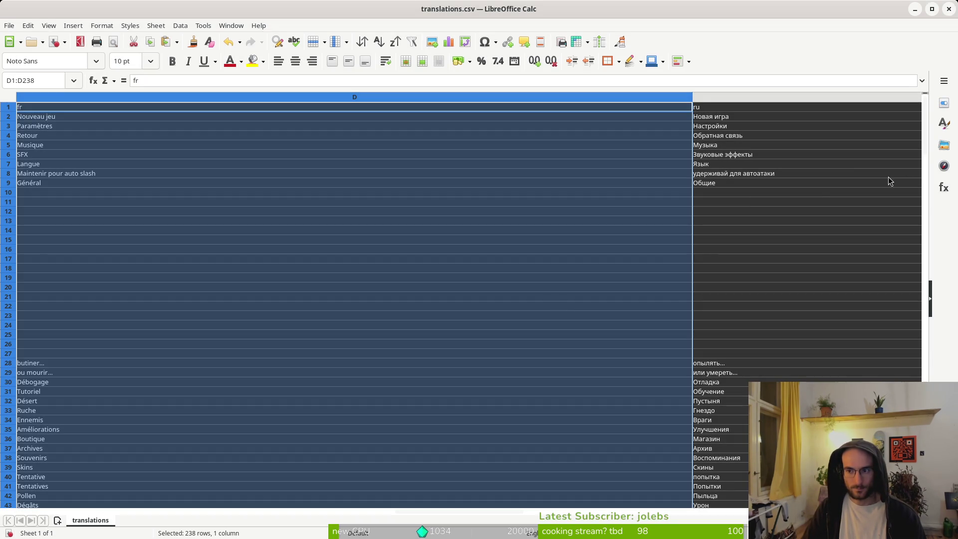
key("ctrl+z")
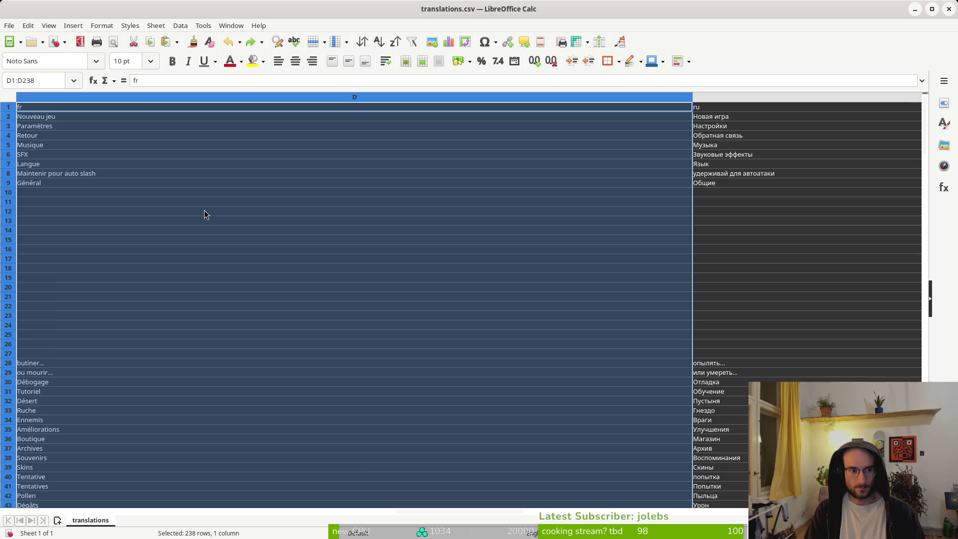
key("ctrl+y")
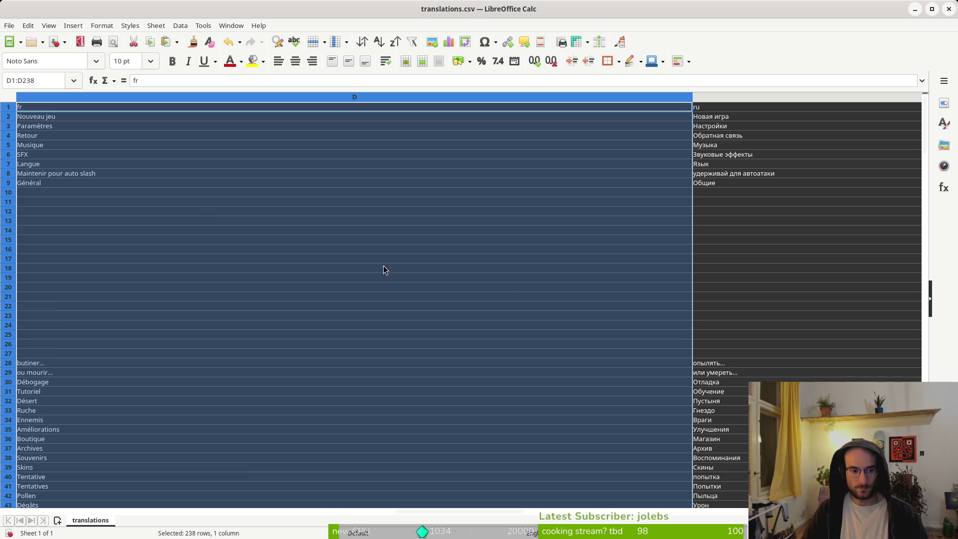
Step: Check the pasted French entries in rows 228 and 6 (SFX) against the Russian entry
left_click(925, 304)
scroll(925, 305, "down", 20)
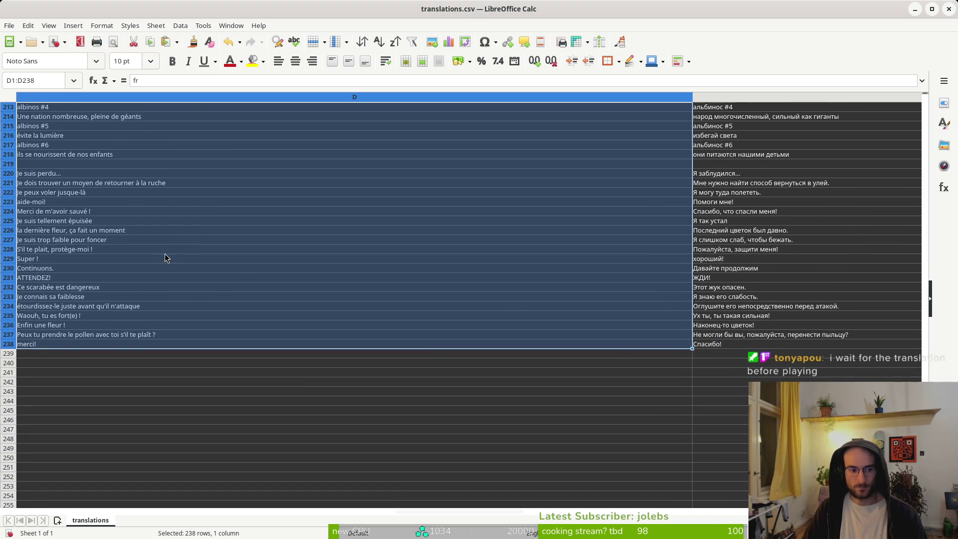
left_click(165, 252)
scroll(924, 313, "up", 20)
scroll(925, 312, "up", 20)
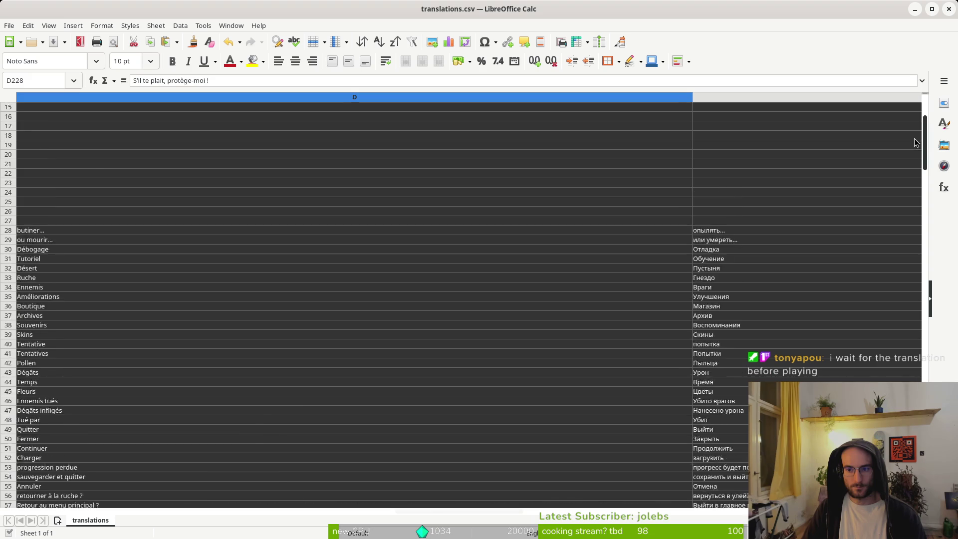
left_click(31, 157)
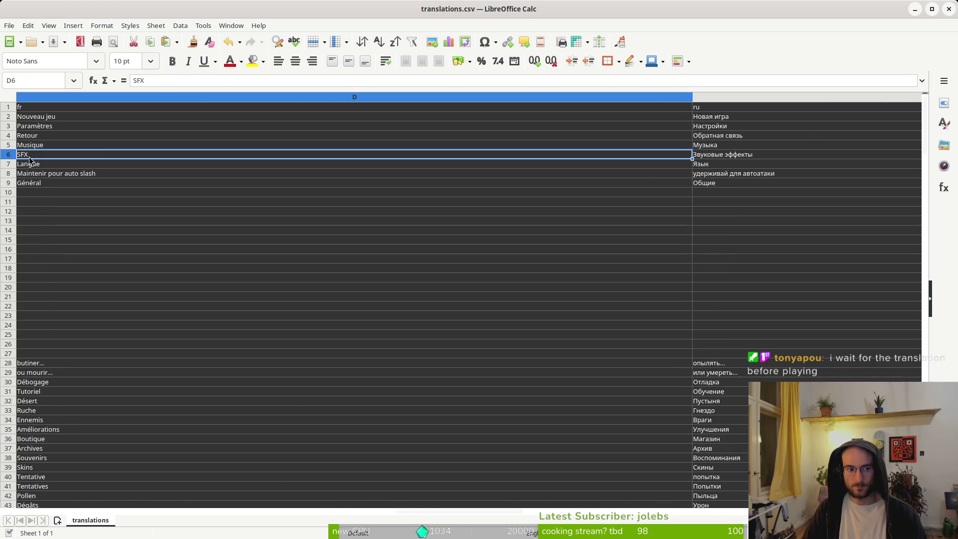
left_click(734, 156)
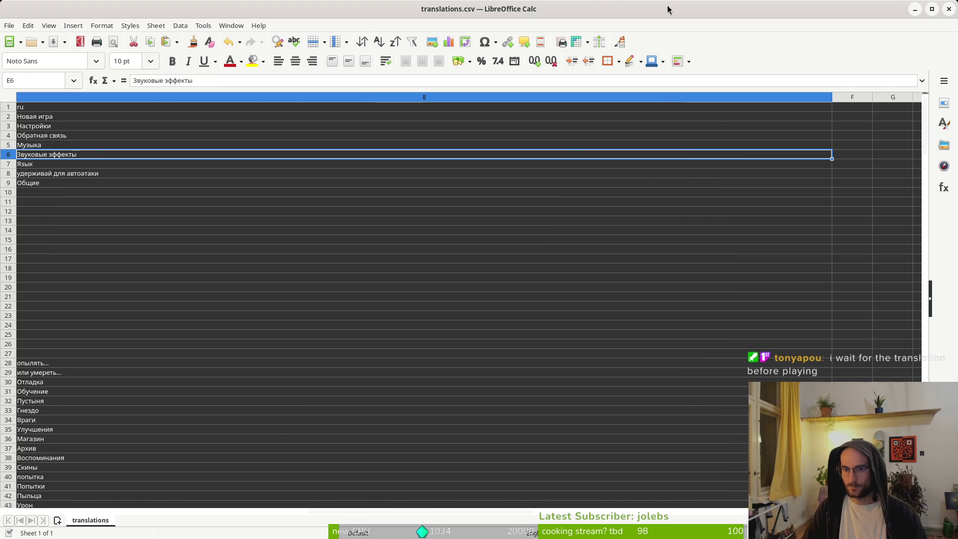
key("alt+Tab")
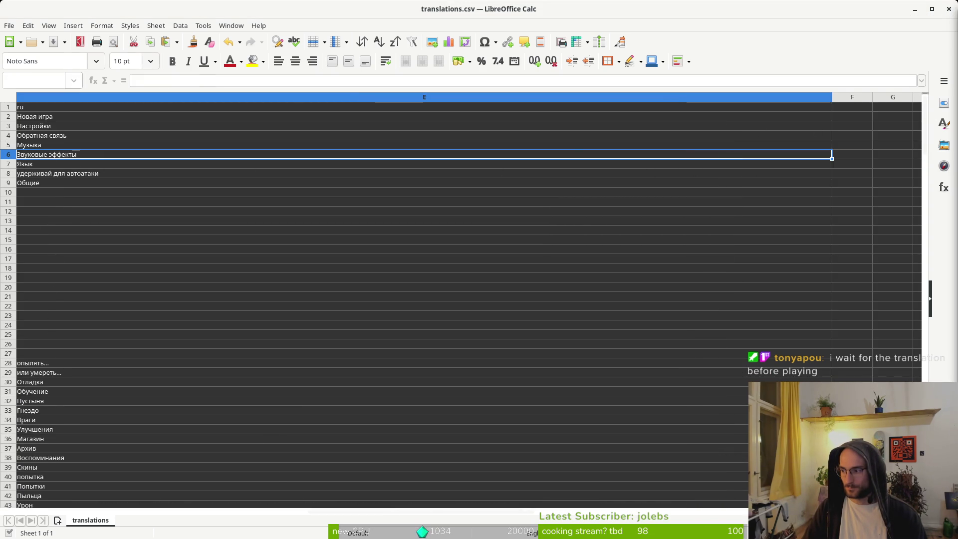
key("alt+Tab")
key("super")
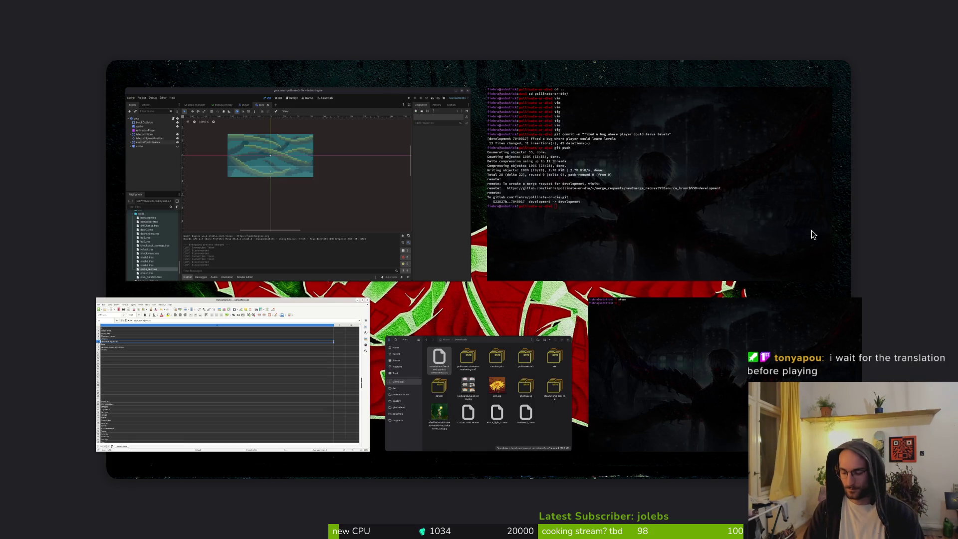
Step: Dismiss the empty Steam dialog and start the Pollinate or Die Playtest update from Library
key("super")
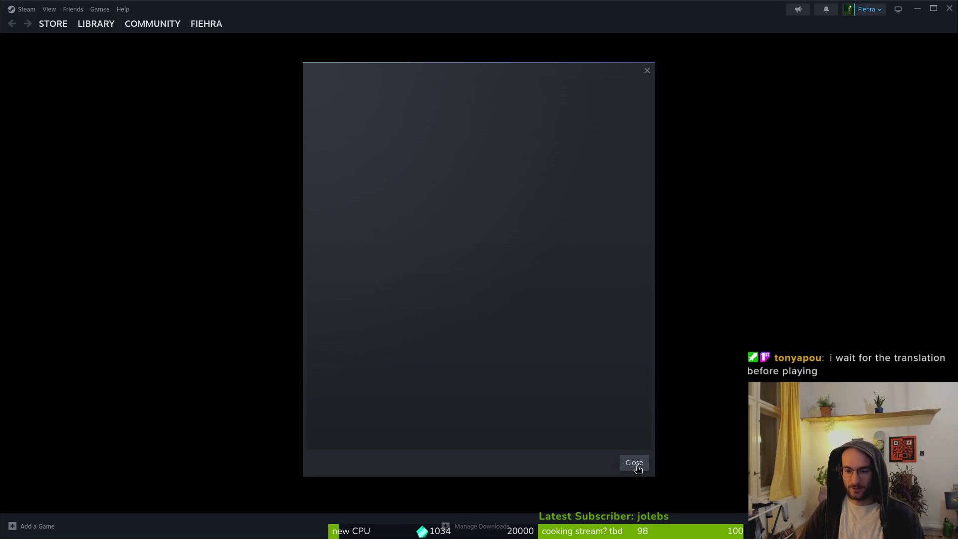
left_click(638, 469)
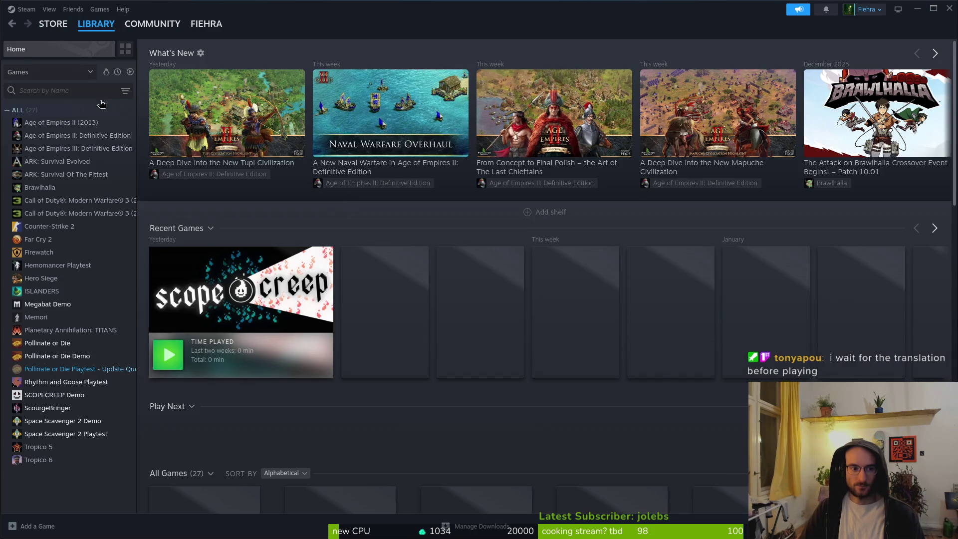
left_click(92, 373)
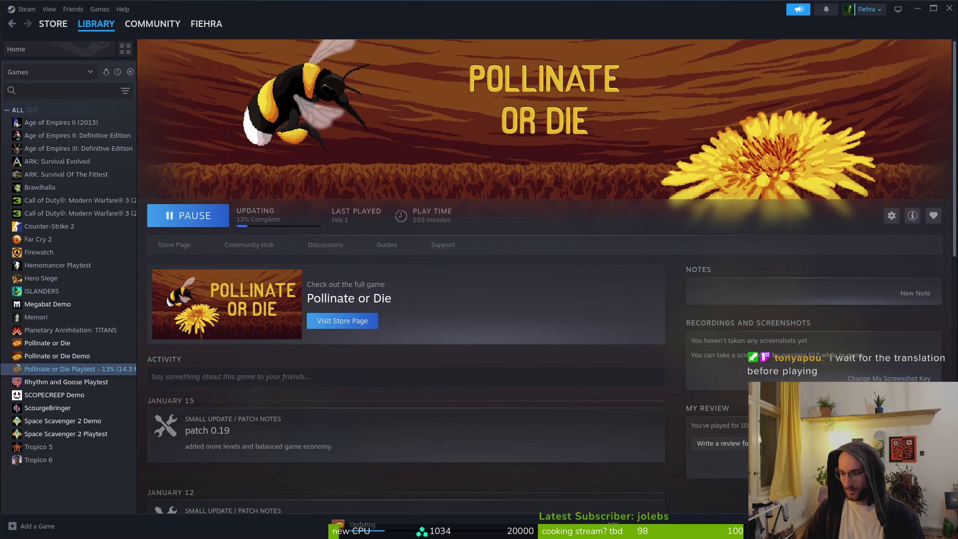
key("alt+Tab")
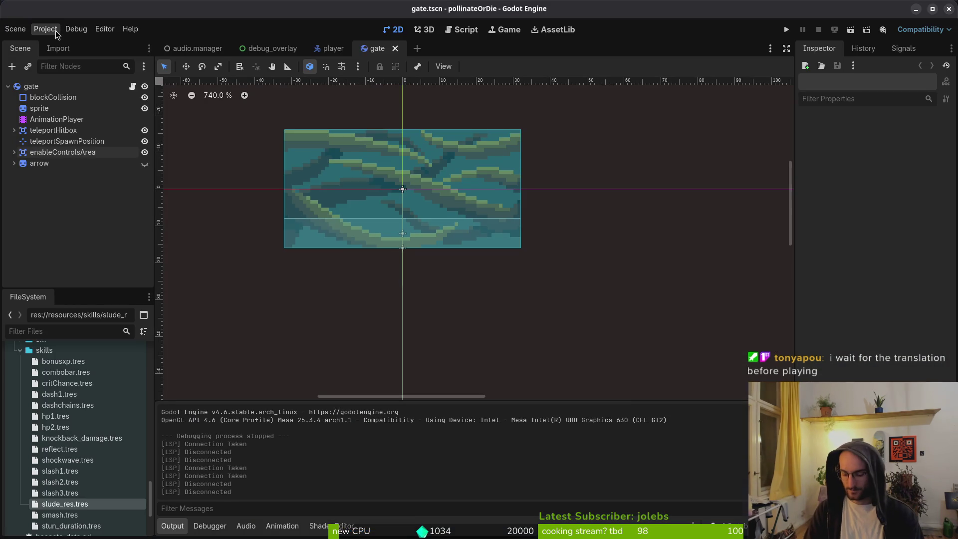
Step: Open a terminal in the dev/pollinate-or-die project folder and briefly run tig
key("super")
key("super")
key("ctrl+alt+t")
type("cd dev/pol")
key("Tab")
key("Return")
type("vfi")
key("BackSpace")
key("BackSpace")
key("BackSpace")
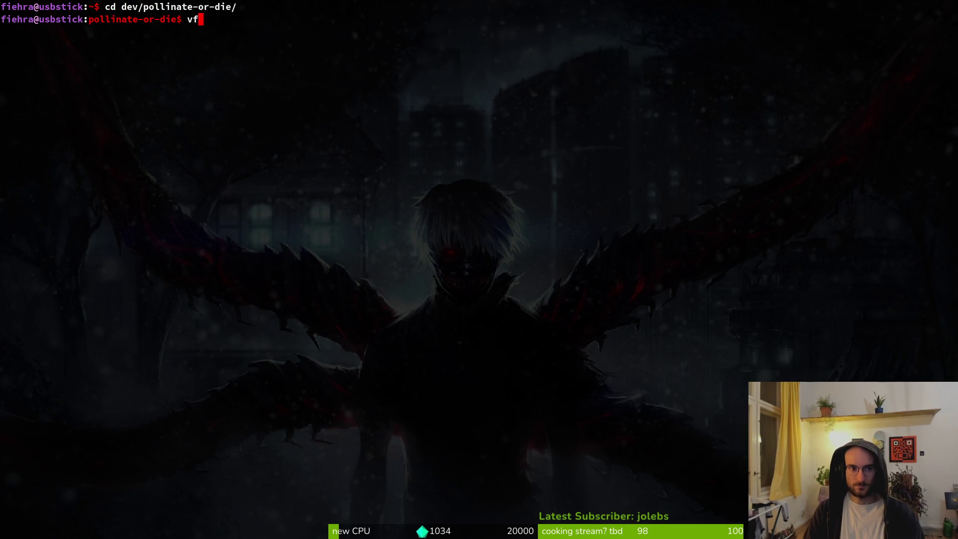
type("tig")
key("Return")
key("q")
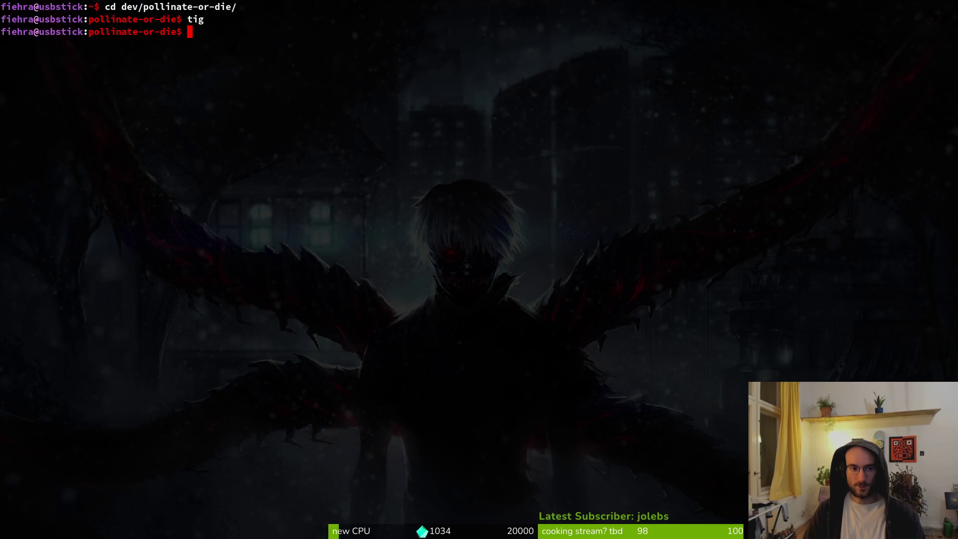
key("alt+Tab")
key("alt+Tab")
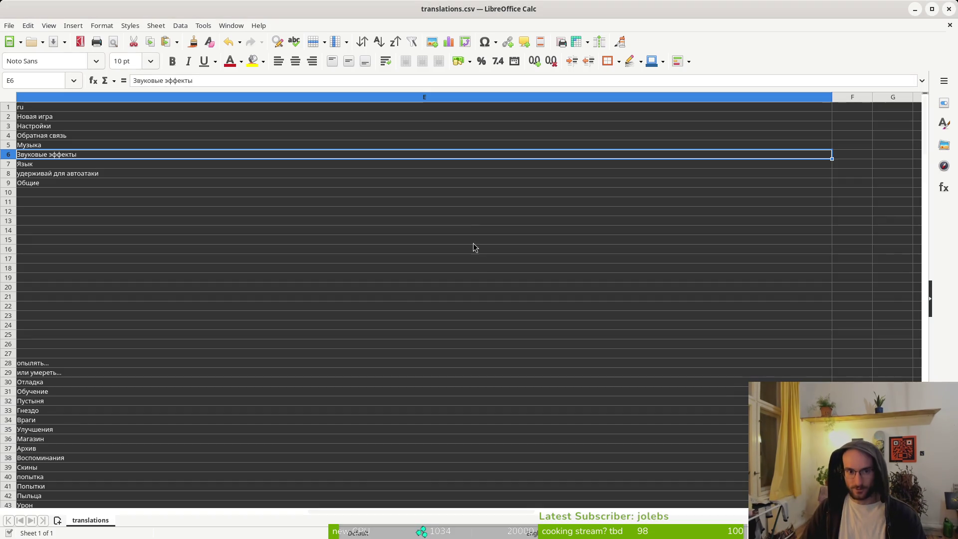
Step: Close the translation spreadsheet and stage the changed files in tig, reviewing the changelog and project.godot diffs
left_click(947, 10)
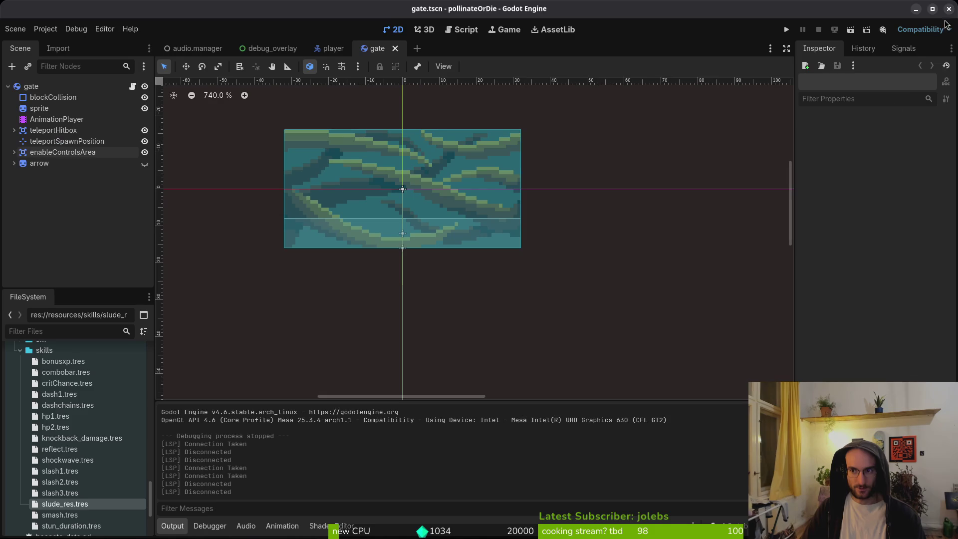
key("alt+Tab")
type("tig")
key("Return")
key("Down")
key("Down")
key("Return")
key("q")
key("u")
key("u")
key("u")
key("Return")
key("q")
key("q")
Step: Set the project's display window mode to Maximized in Project Settings
key("alt+Tab")
left_click(43, 29)
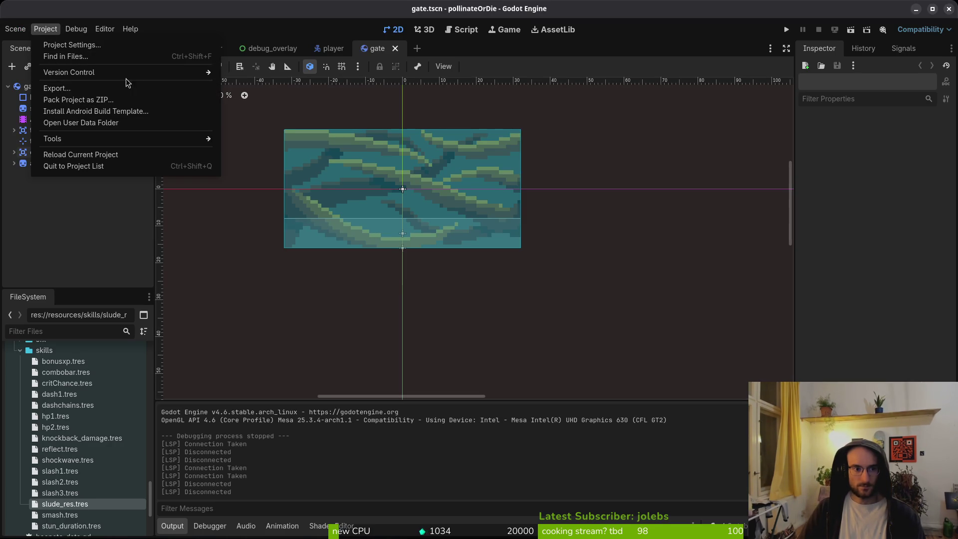
left_click(69, 45)
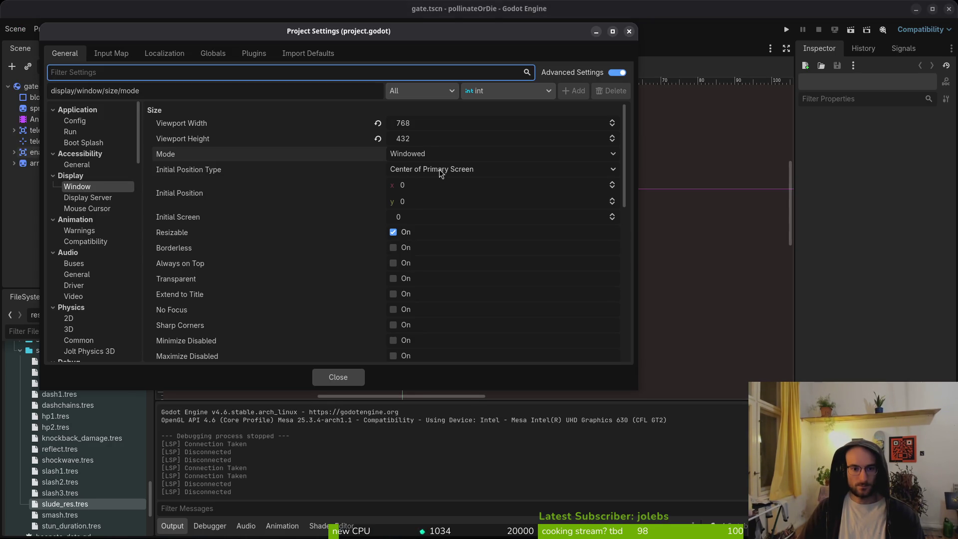
left_click(432, 155)
left_click(424, 195)
left_click(338, 377)
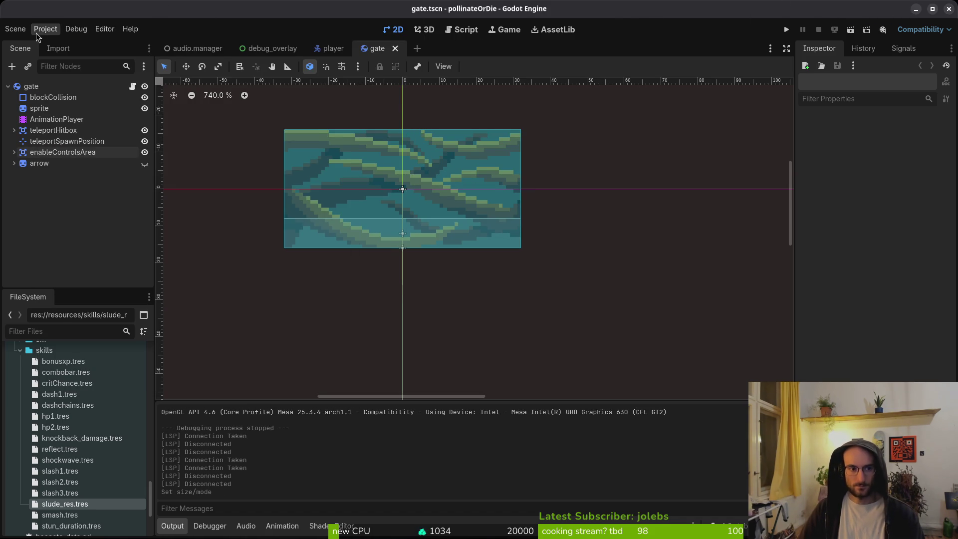
Step: Trash the old builds in pollinateBuilds' linux, mac and windows folders
key("super")
left_click(763, 205)
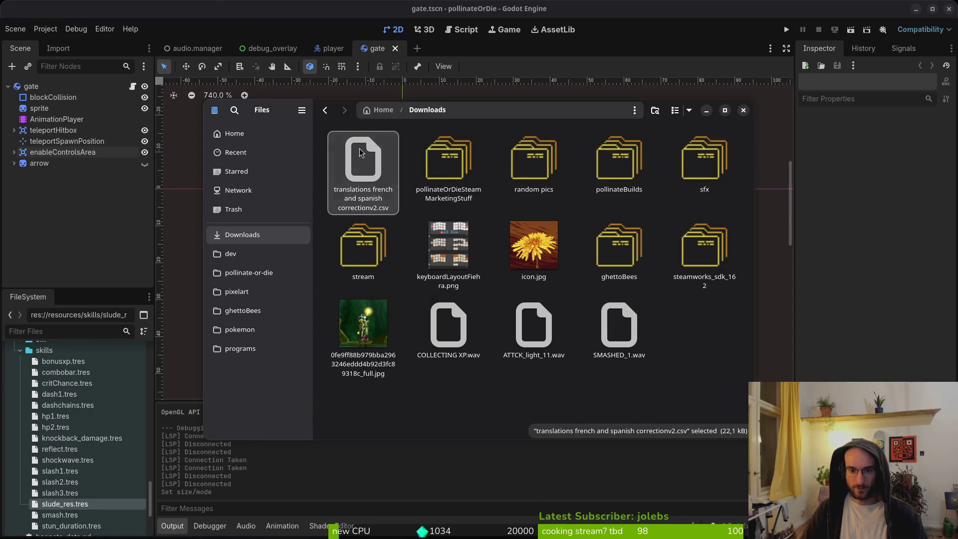
double_click(622, 162)
double_click(363, 160)
key("ctrl+a")
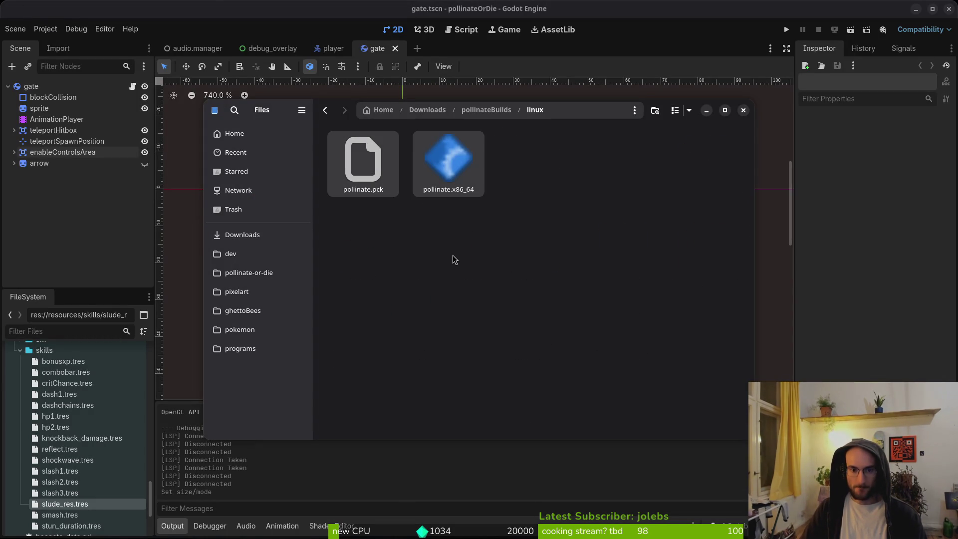
key("Delete")
key("BackSpace")
double_click(457, 185)
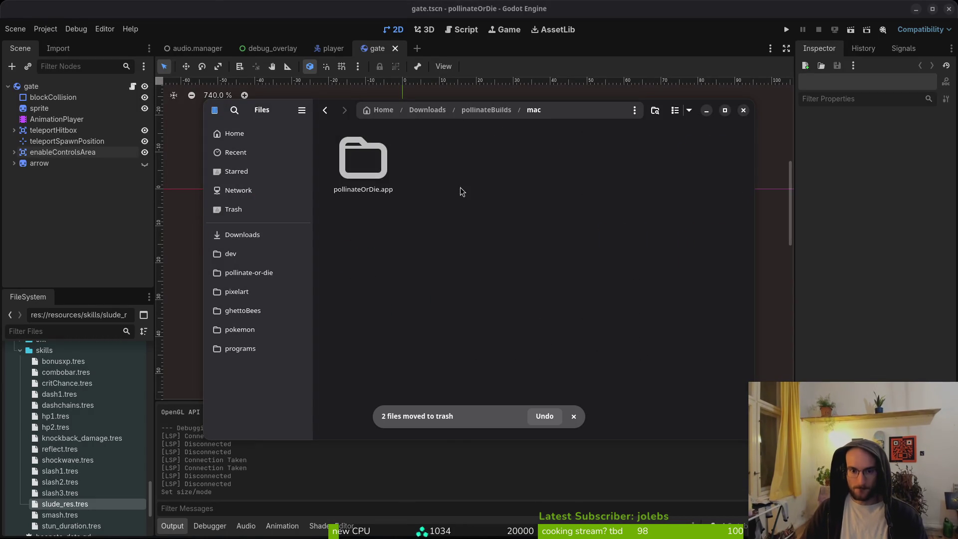
key("Delete")
key("BackSpace")
double_click(547, 187)
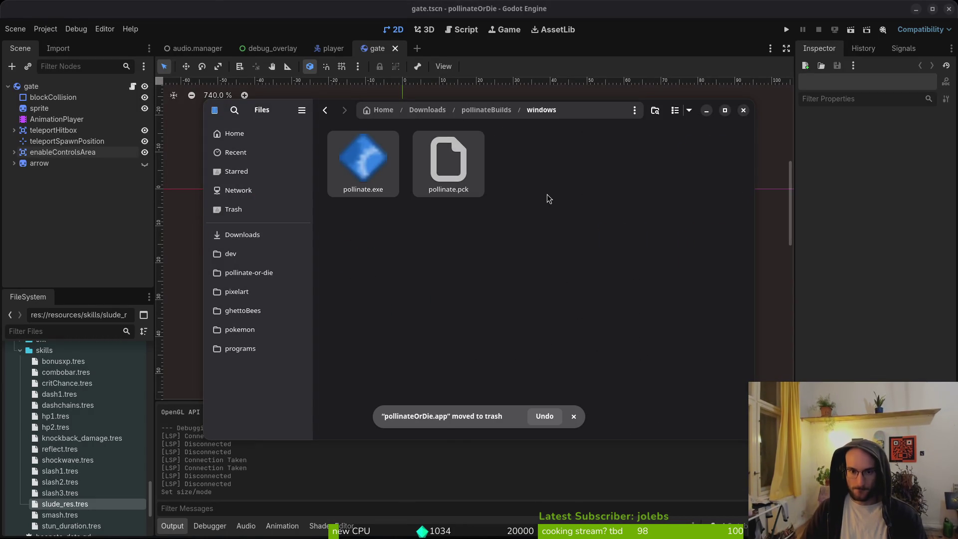
key("ctrl+a")
key("Delete")
key("ctrl+w")
Step: Export the Linux preset as pollinate.x86_64
left_click(46, 28)
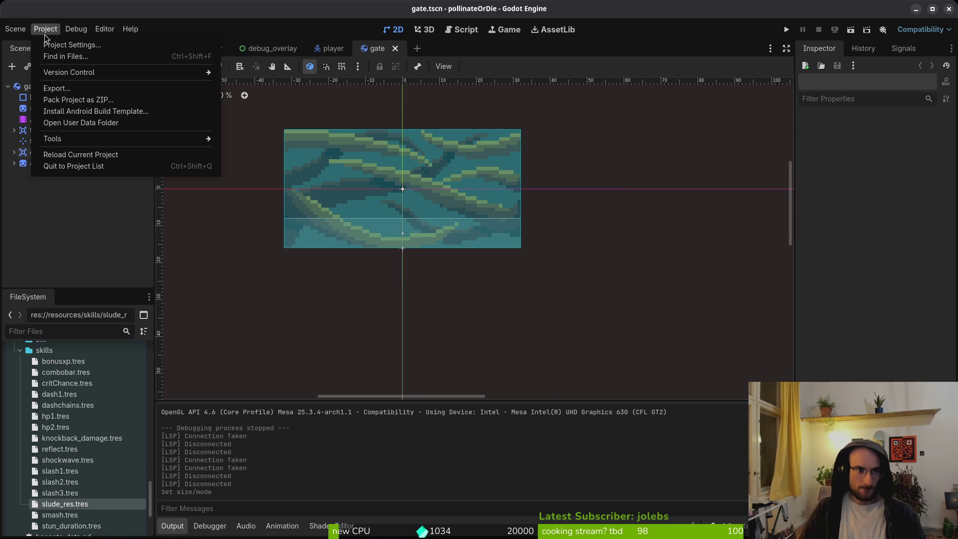
left_click(70, 100)
key("Escape")
left_click(45, 28)
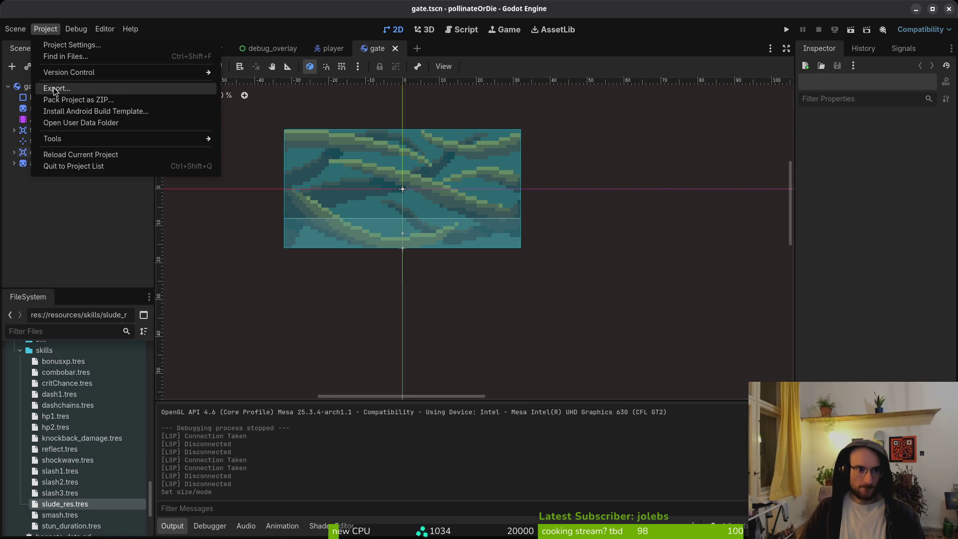
left_click(57, 89)
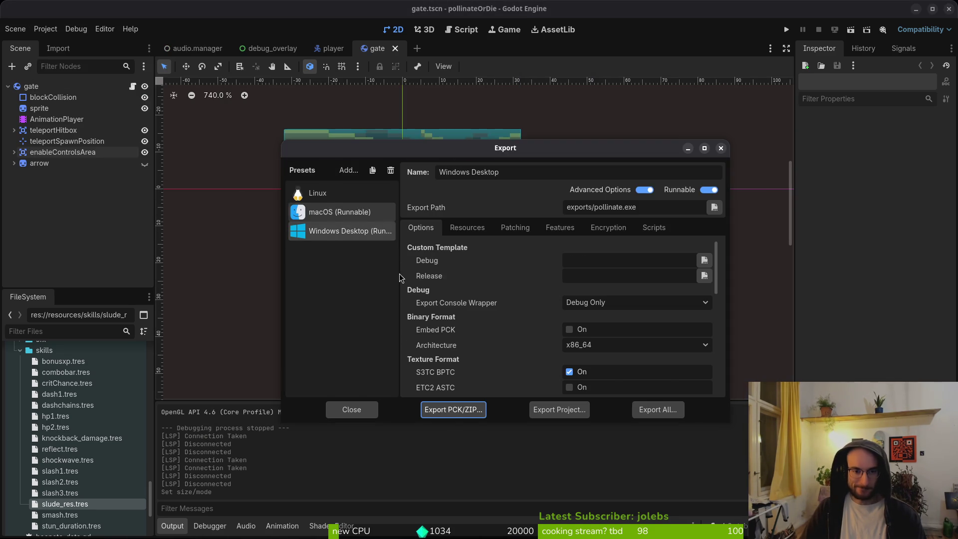
left_click(319, 194)
left_click(566, 414)
left_click(570, 433)
Step: Move pollinate.pck and pollinate.x86_64 from exports into pollinateBuilds/linux
key("alt+Tab")
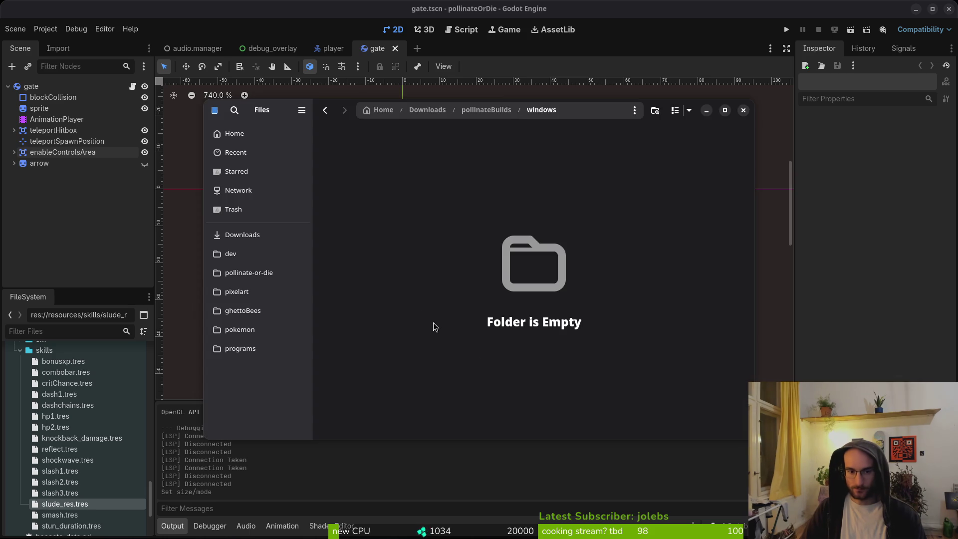
left_click(246, 273)
double_click(449, 239)
key("ctrl+a")
key("ctrl+x")
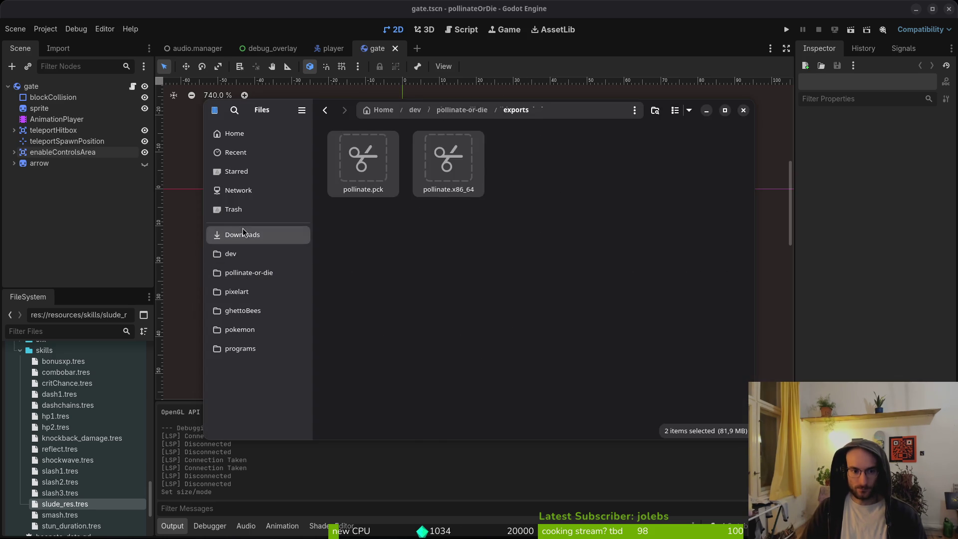
left_click(243, 233)
double_click(533, 162)
double_click(363, 160)
key("ctrl+v")
key("alt+Tab")
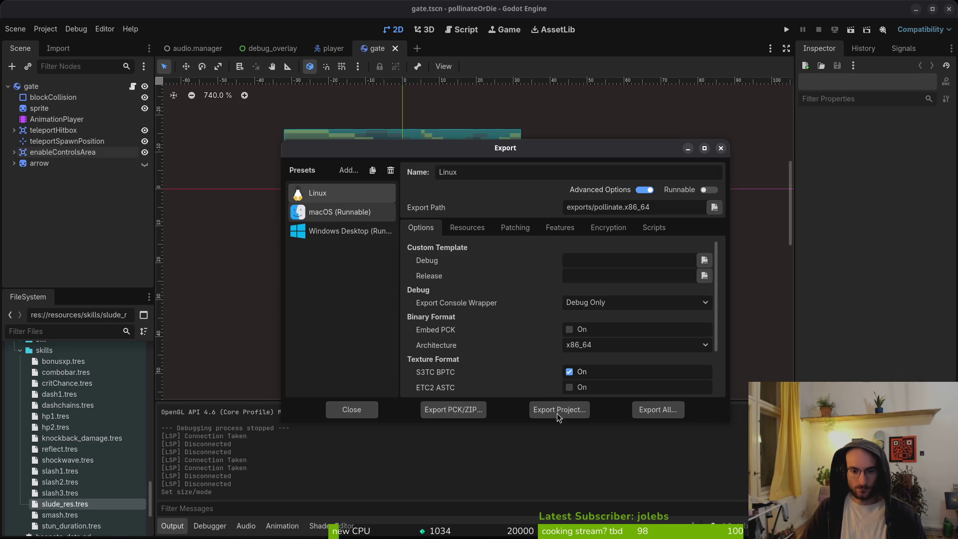
Step: Export the macOS preset as pollinate.zip into the exports folder
key("Down")
left_click(560, 410)
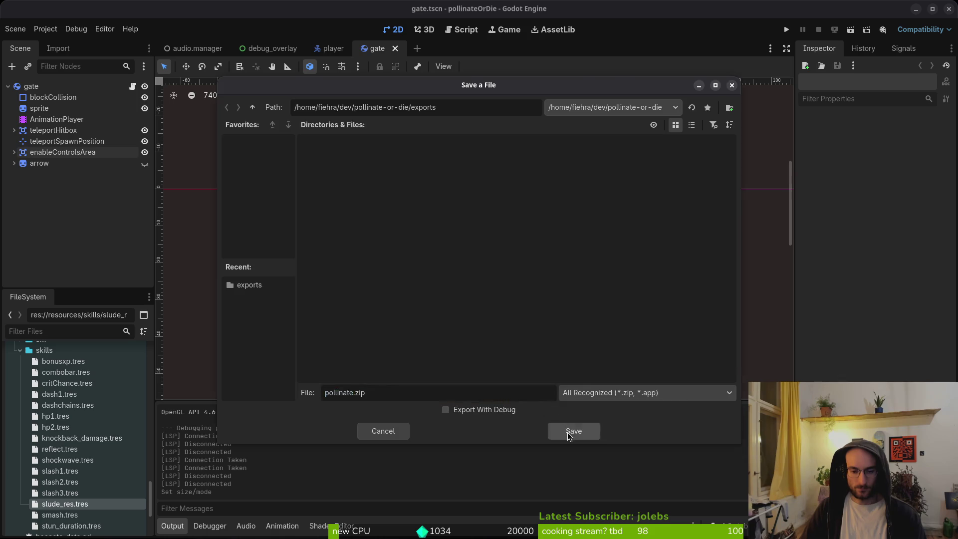
left_click(573, 430)
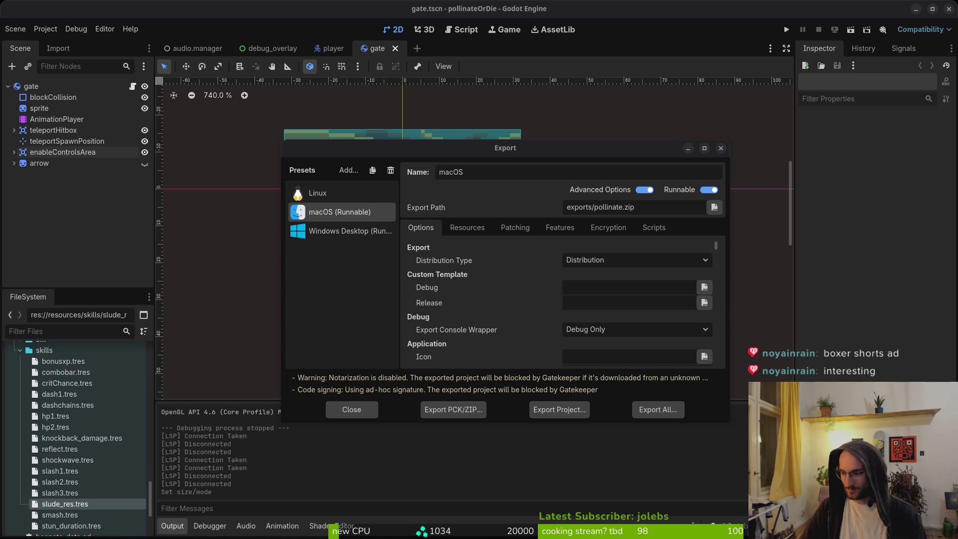
left_click(267, 272)
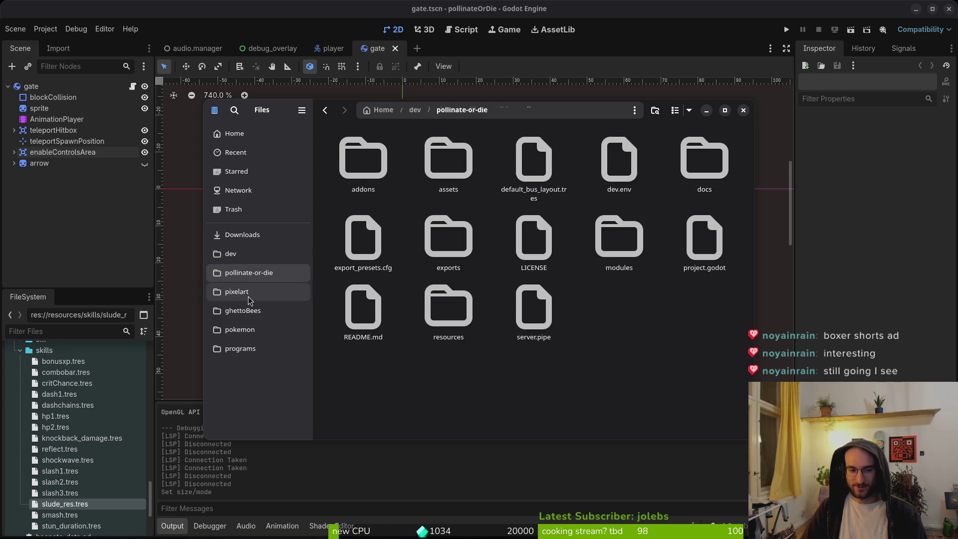
Step: Extract pollinate.zip and move pollinateOrDie.app into pollinateBuilds/mac
left_click(244, 237)
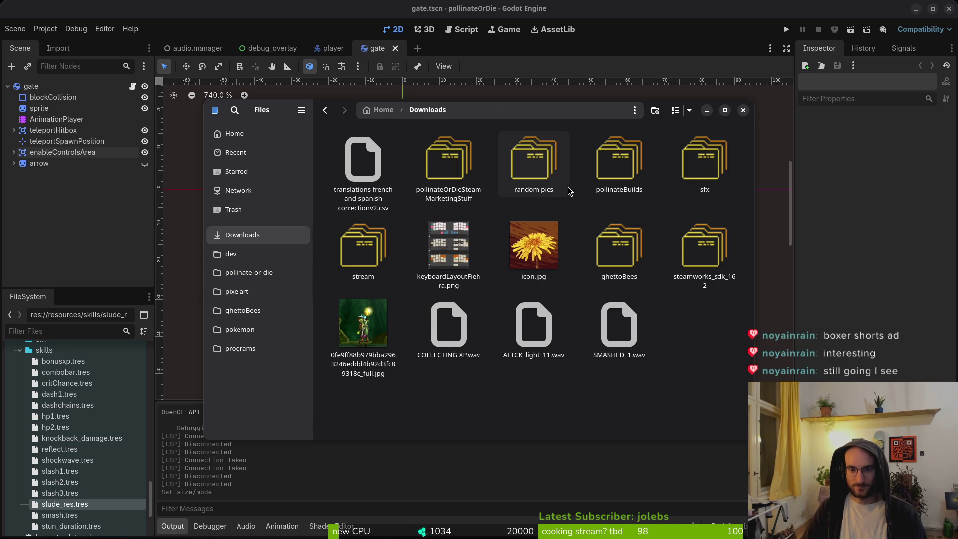
left_click(266, 273)
double_click(464, 275)
double_click(370, 166)
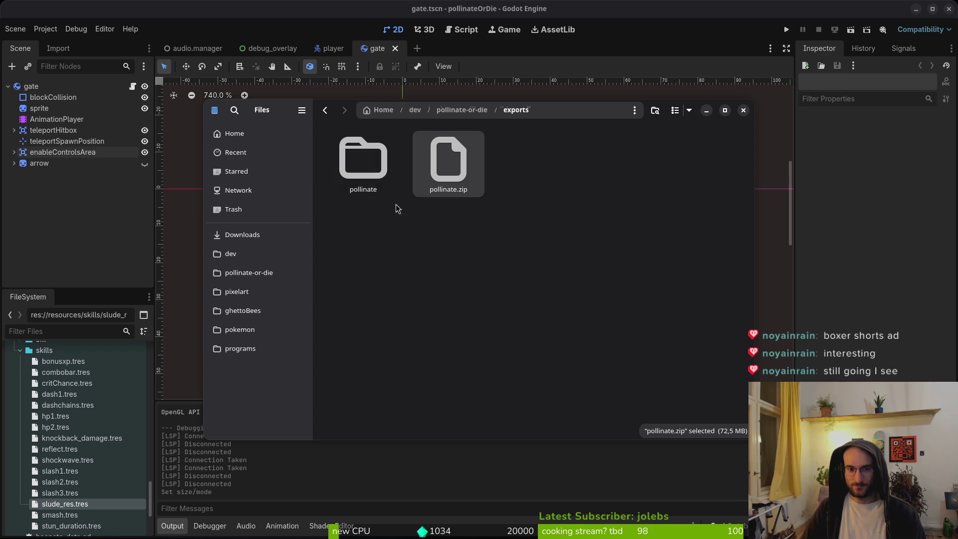
key("Return")
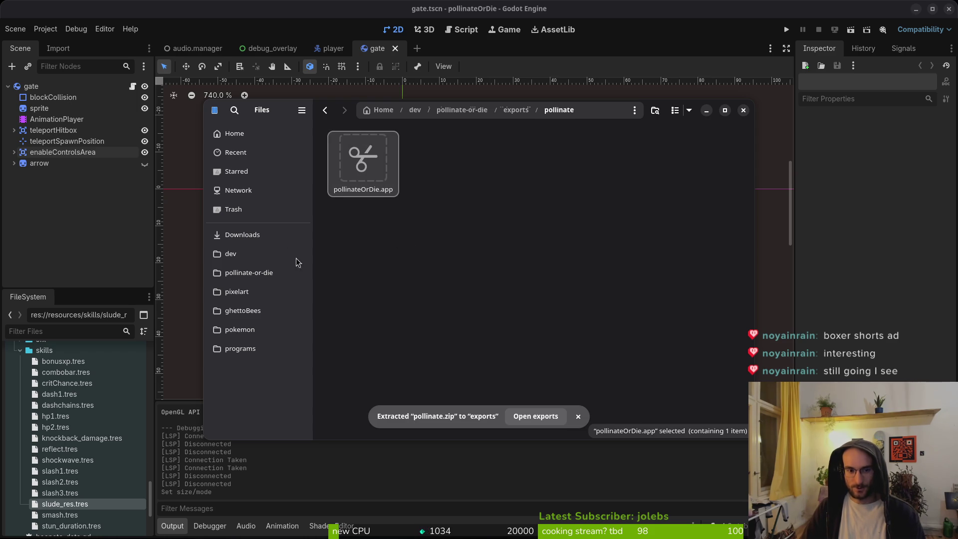
left_click(250, 235)
double_click(594, 155)
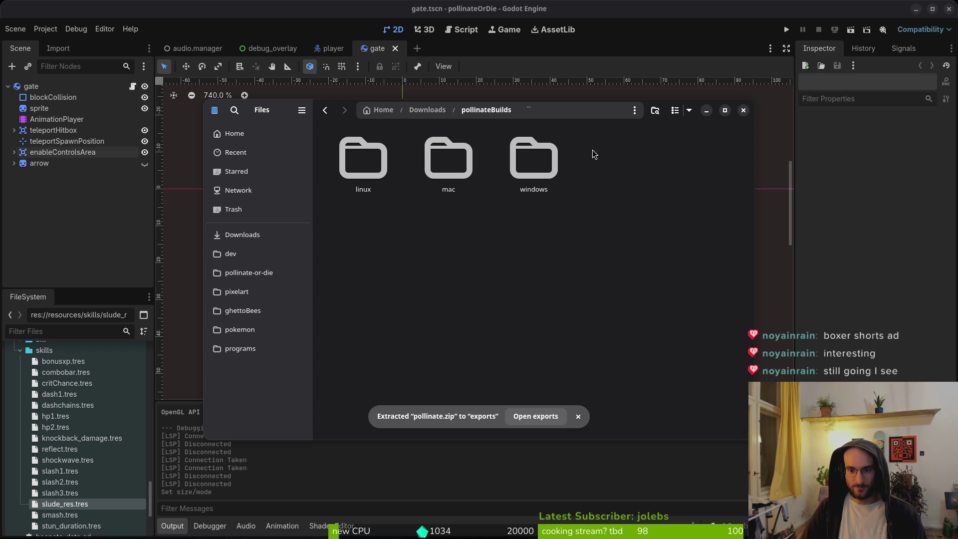
left_click(448, 159)
key("Return")
Step: Trash the leftover items in the project's exports folder
left_click(243, 235)
left_click(249, 272)
double_click(451, 241)
key("ctrl+a")
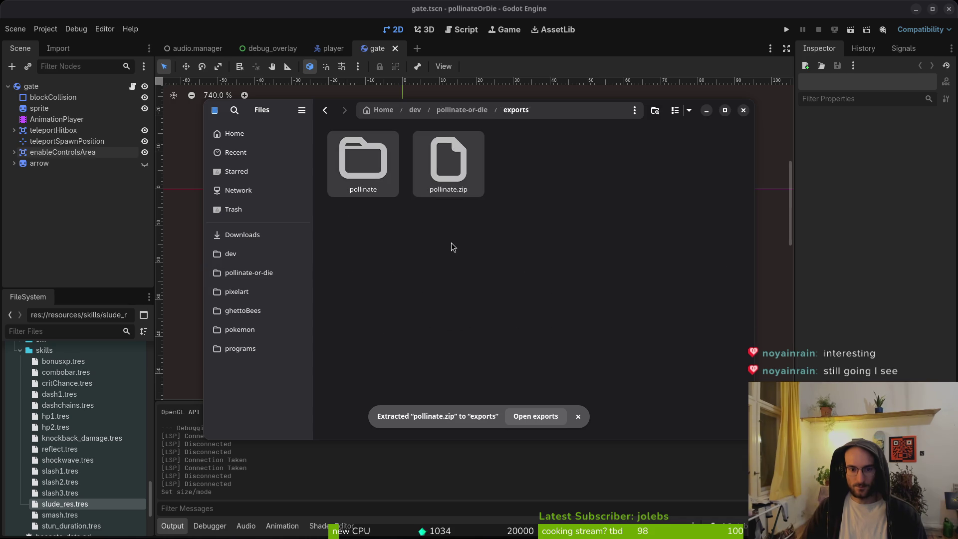
key("Delete")
Step: Export the Windows Desktop preset as pollinate.exe
key("alt+Tab")
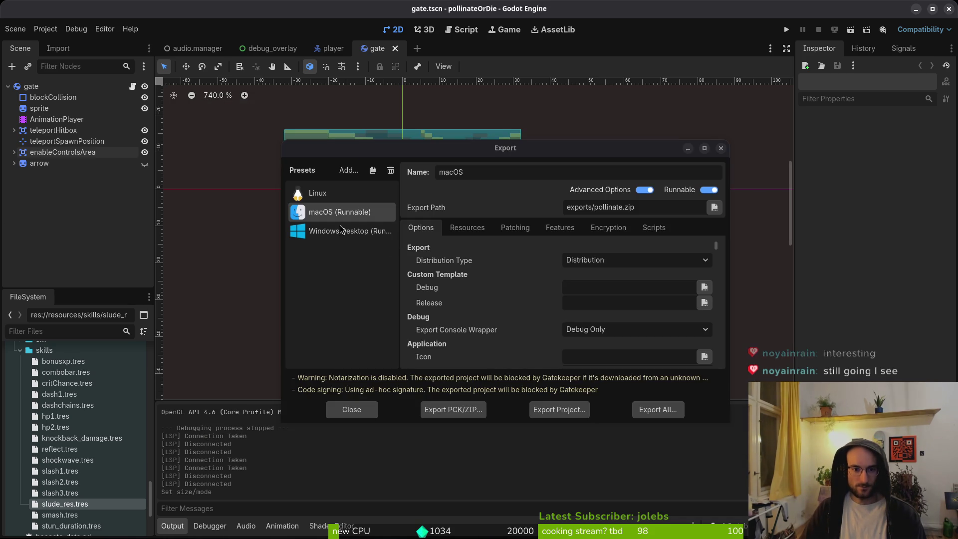
left_click(349, 231)
left_click(579, 412)
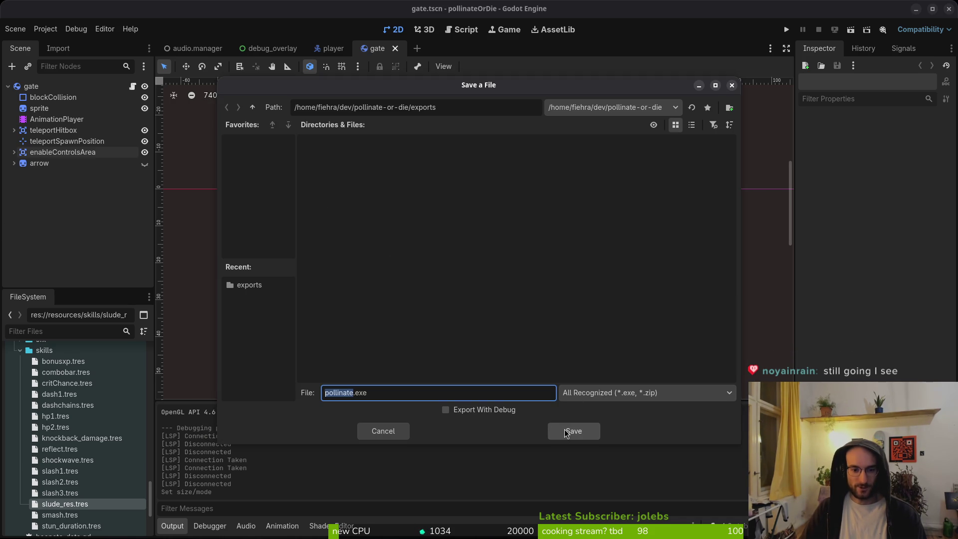
left_click(572, 430)
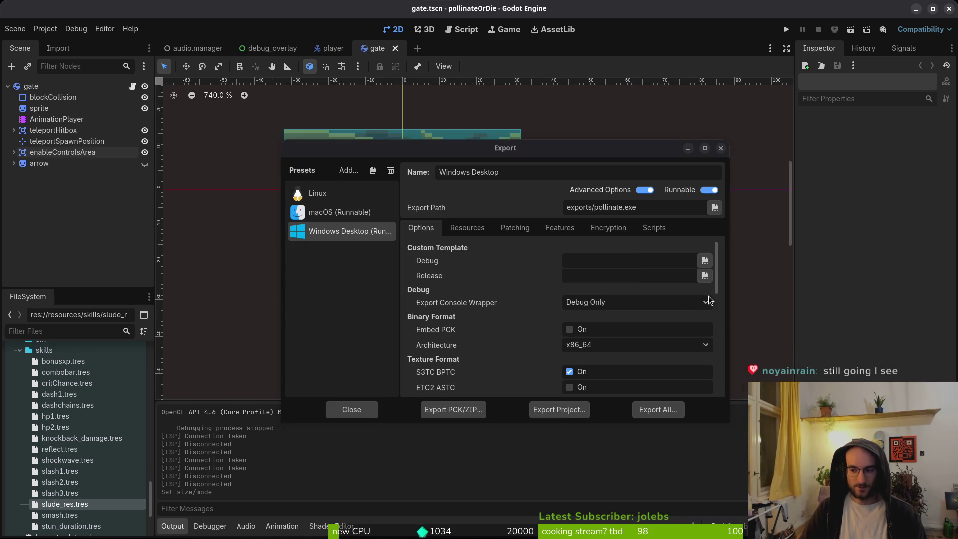
Step: Place pollinate.exe and pollinate.pck into pollinateBuilds/windows, then close Files and the Export dialog
key("alt+Tab")
left_click(249, 272)
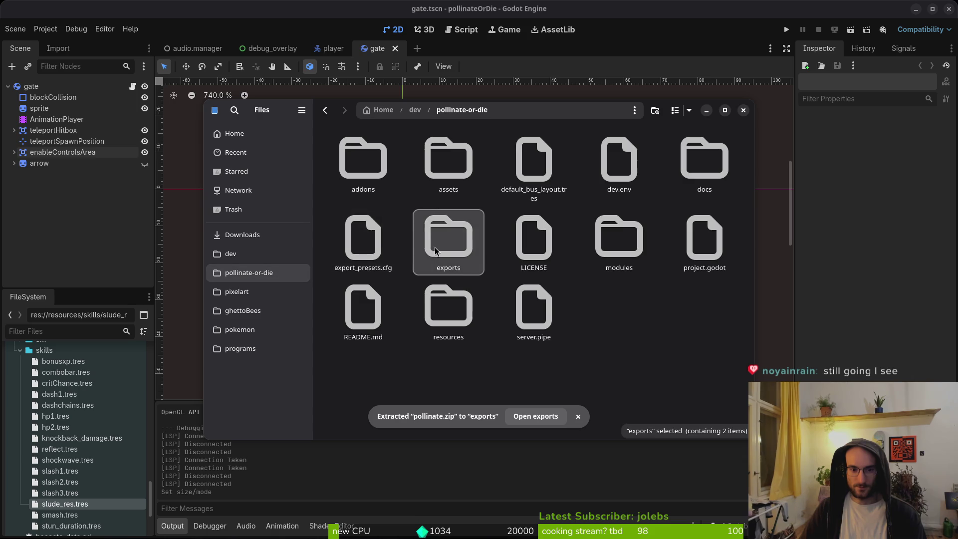
double_click(433, 248)
left_click(269, 235)
double_click(621, 172)
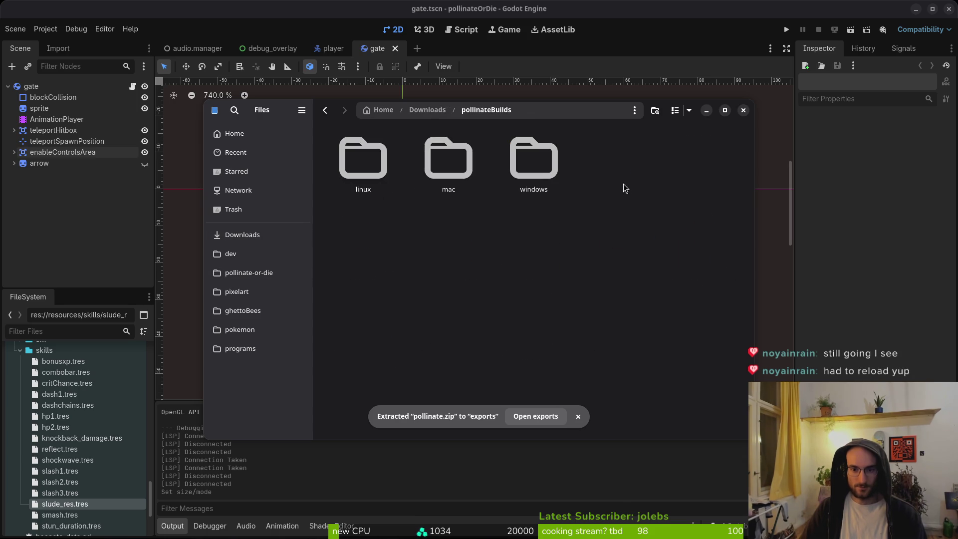
double_click(519, 160)
key("ctrl+v")
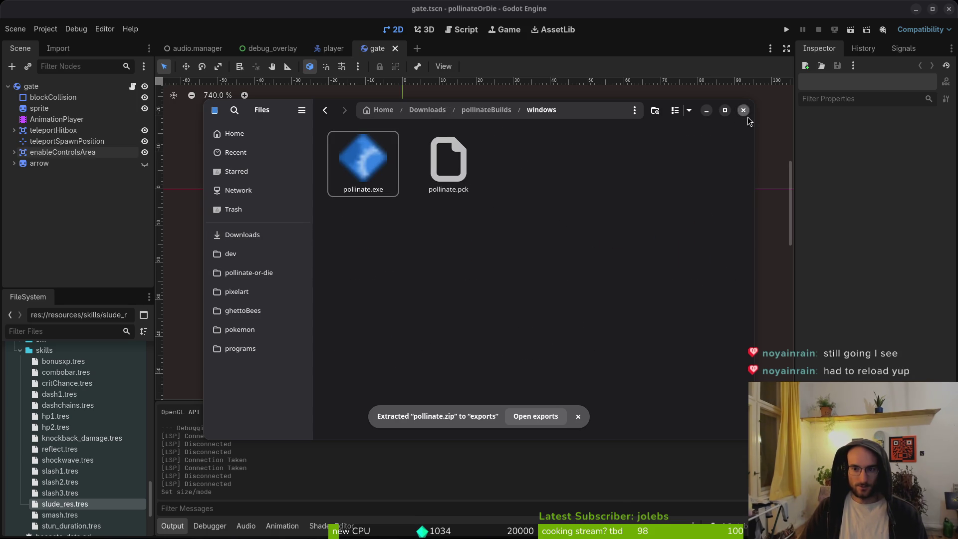
left_click(742, 110)
left_click(720, 152)
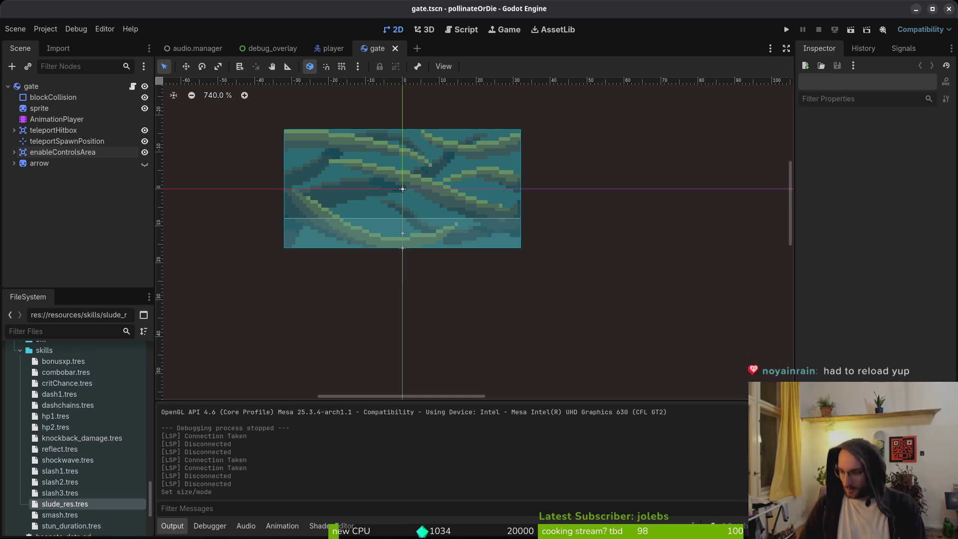
Step: Review changes in tig, commit with message 'updated translations' and git push
key("alt+Tab")
type("ti")
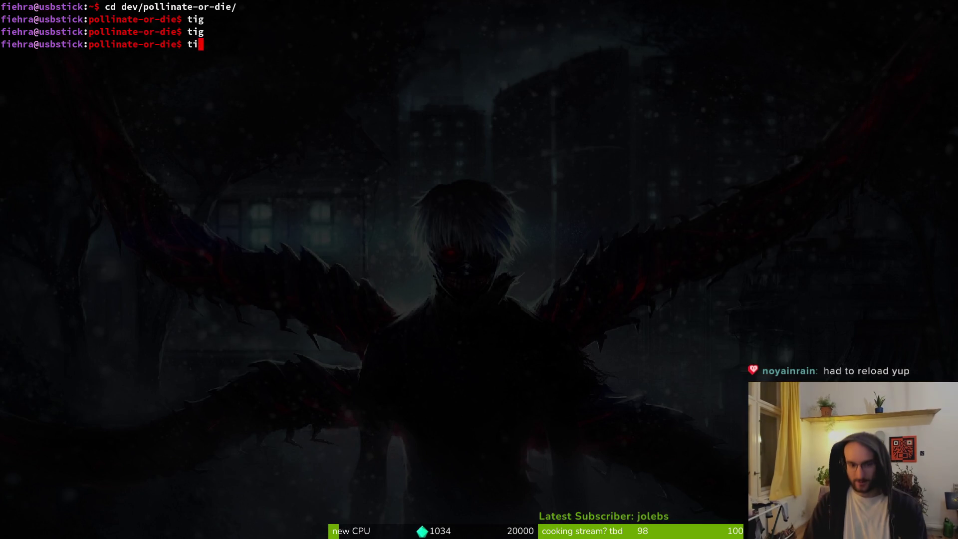
type("g")
key("Return")
type("qgit commit -m \"updated transla")
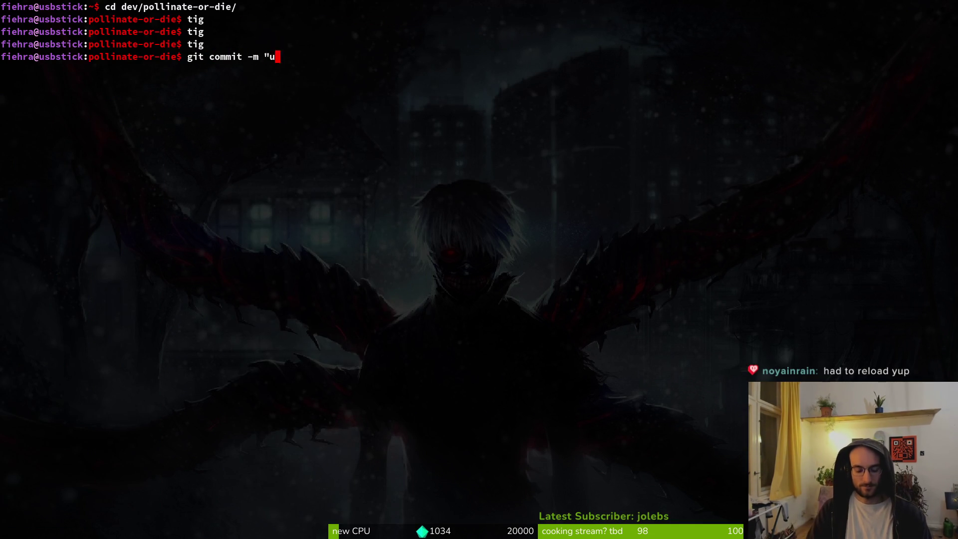
type("tions\"")
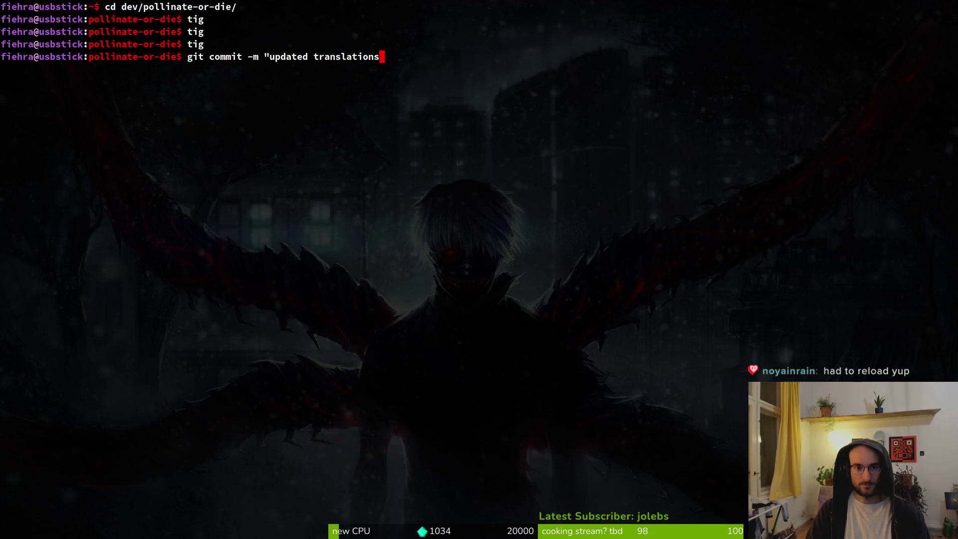
key("Return")
type("git push")
key("Return")
key("alt+Tab")
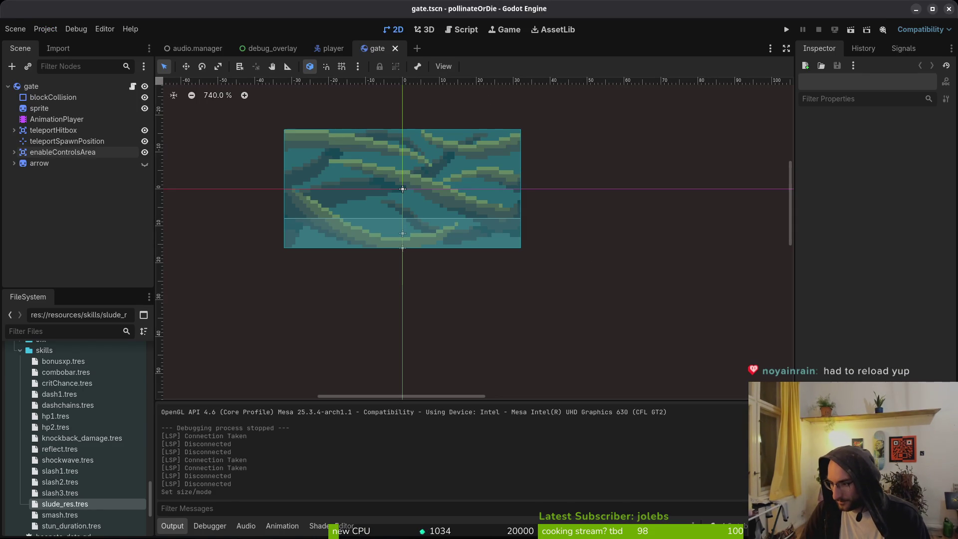
key("alt+Tab")
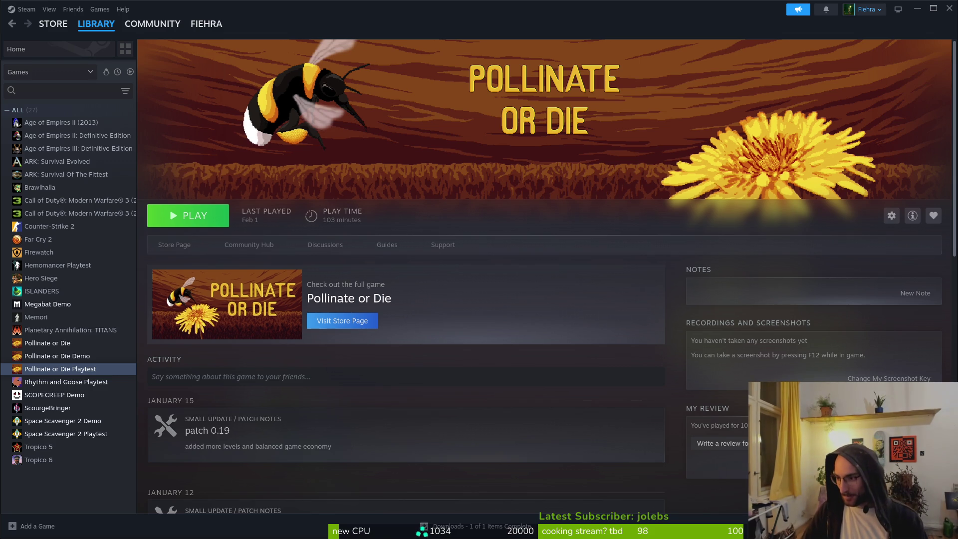
Step: Switch to Steam and open the Pollinate or Die Playtest settings menu
key("alt+Tab")
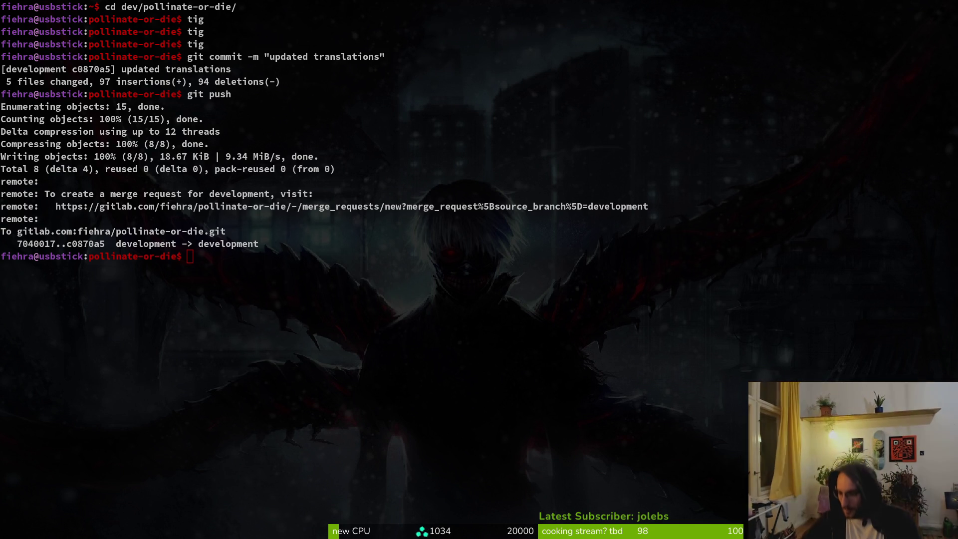
key("super+2")
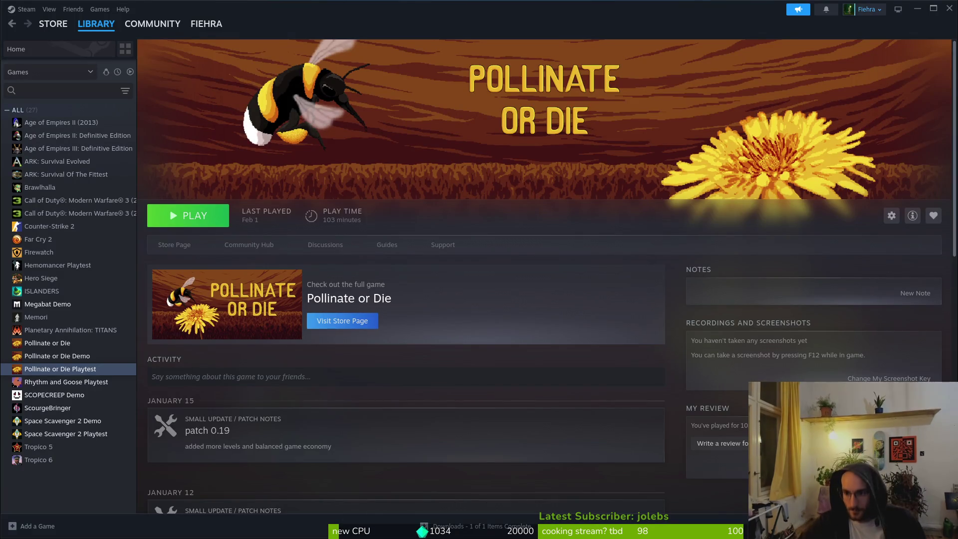
left_click(892, 216)
Step: Verify integrity of the playtest's beta files under Properties > Installed Files
left_click(914, 282)
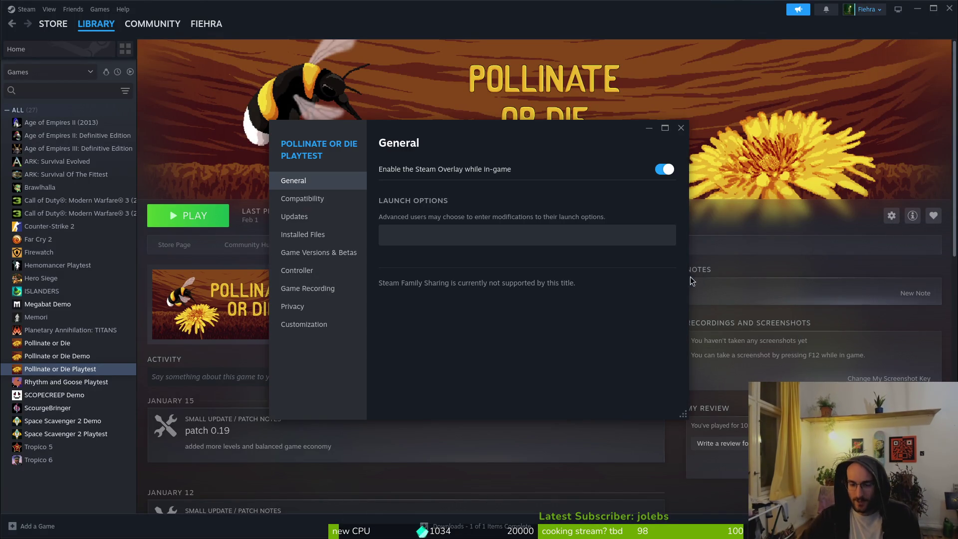
left_click(330, 218)
left_click(317, 234)
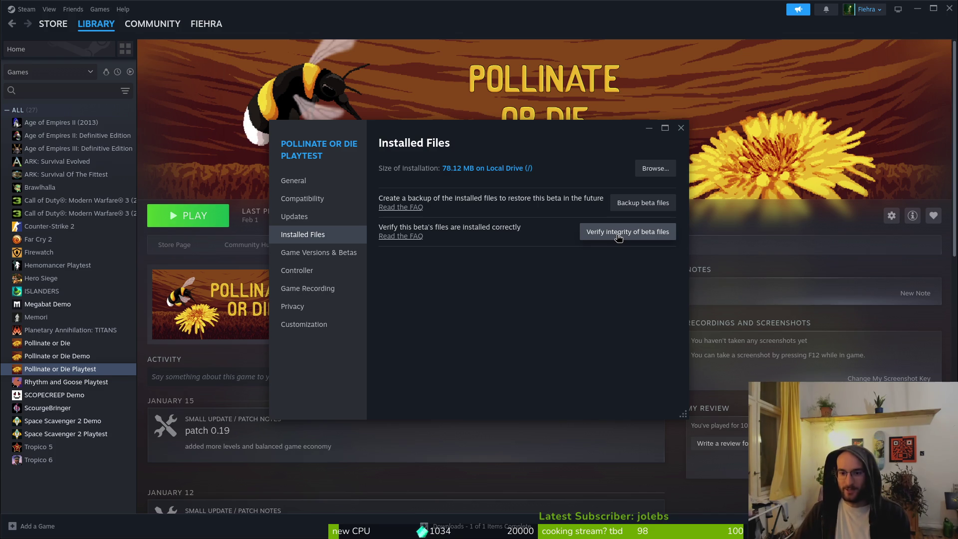
left_click(619, 235)
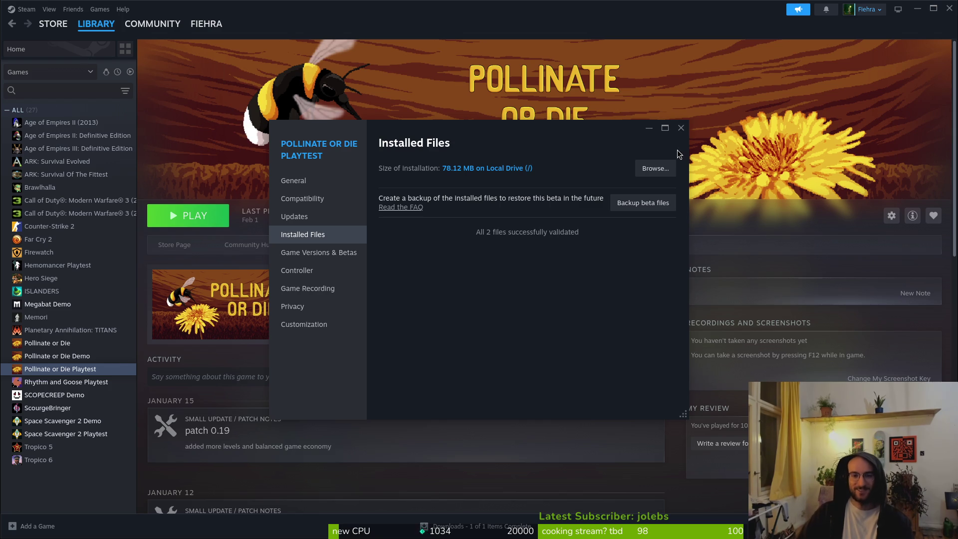
Step: Close Properties, launch the Pollinate or Die Playtest, then return to Godot
left_click(682, 129)
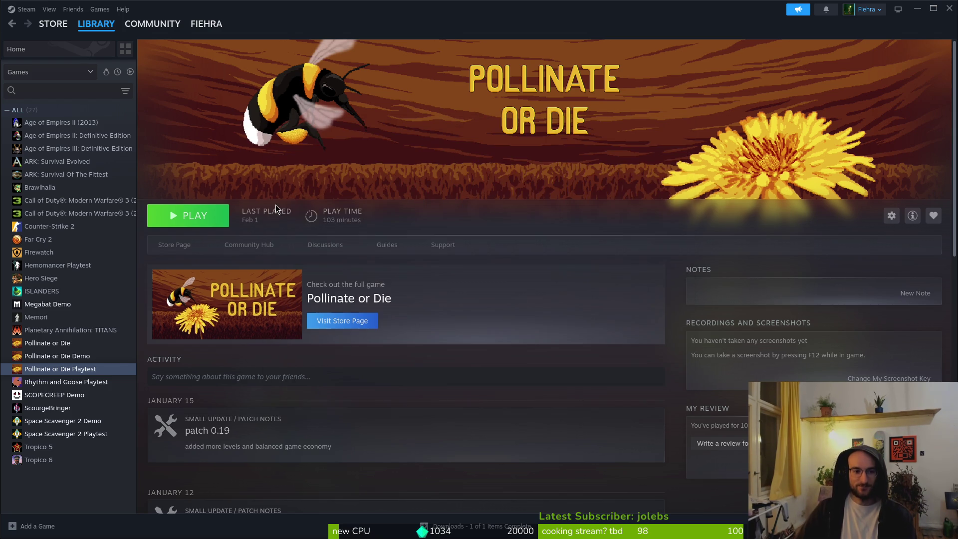
left_click(195, 218)
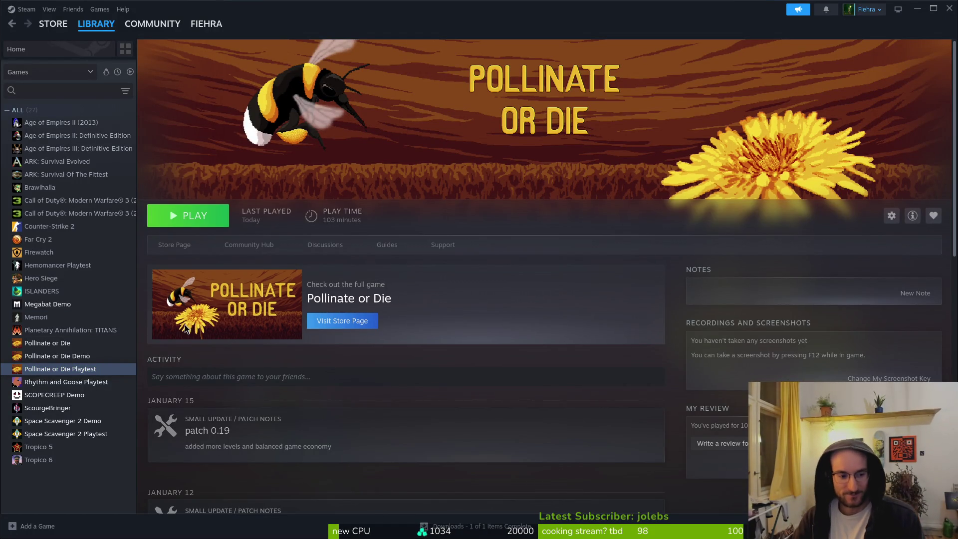
key("alt+Tab")
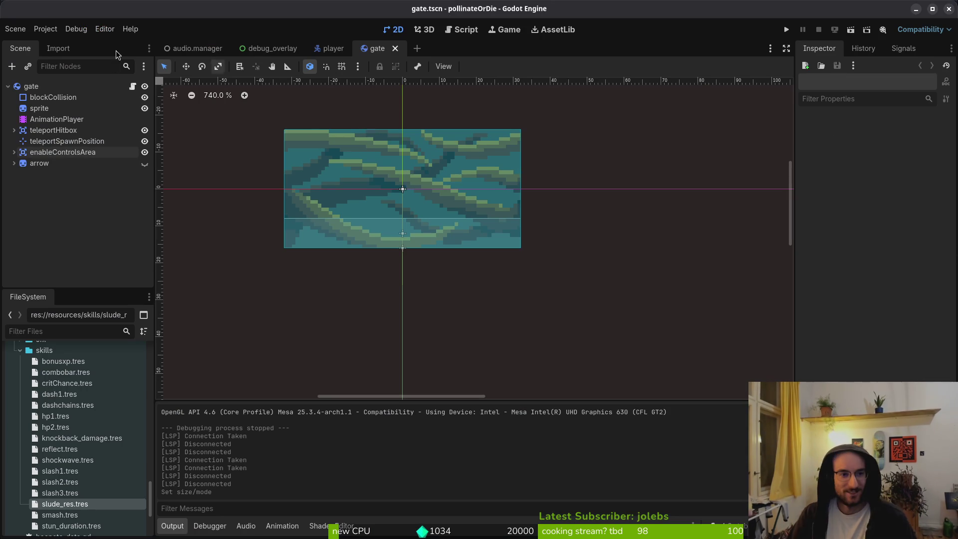
Step: Delete everything in the game's user data folder, including config.cfg and savefile.tres
left_click(45, 28)
left_click(40, 46)
left_click(46, 28)
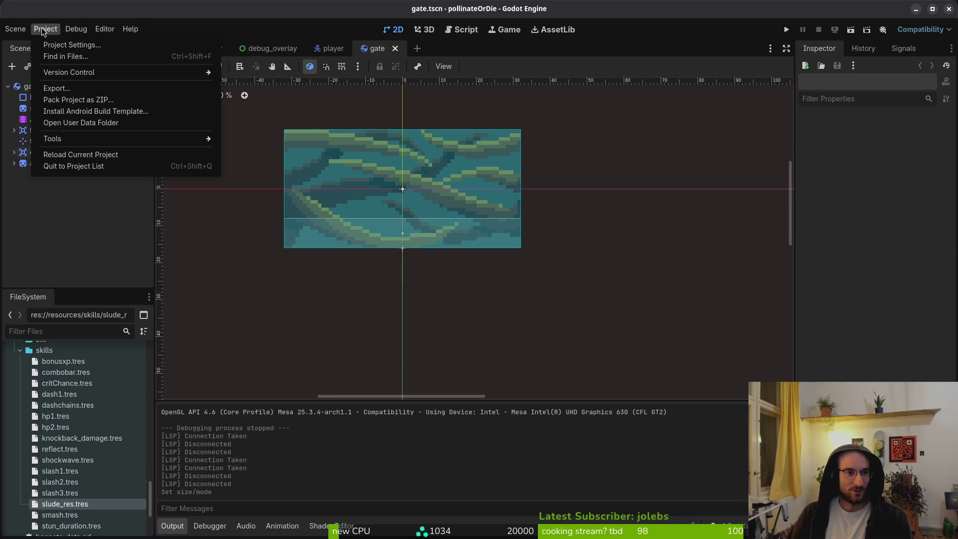
left_click(79, 123)
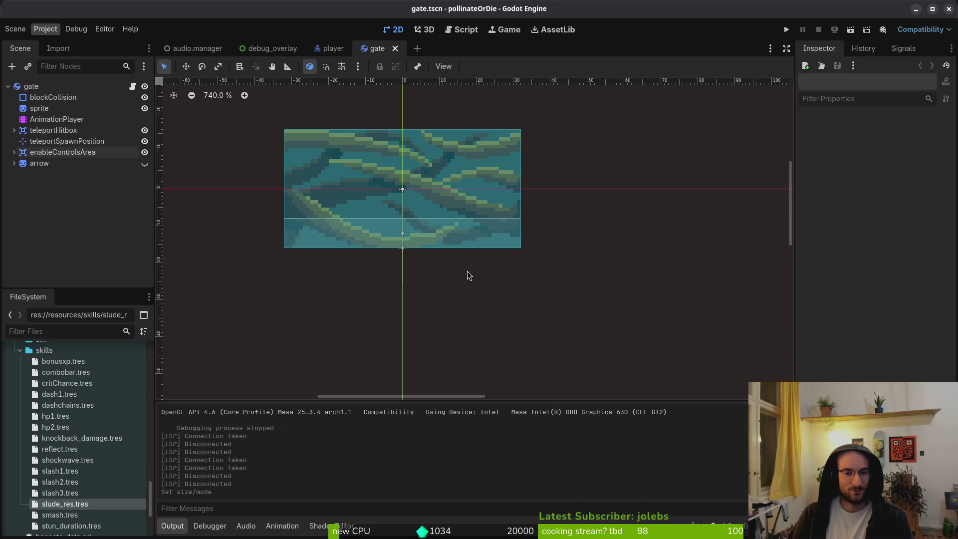
left_click(358, 176)
left_click(619, 162, "ctrl")
key("ctrl+c")
key("ctrl+a")
key("Delete")
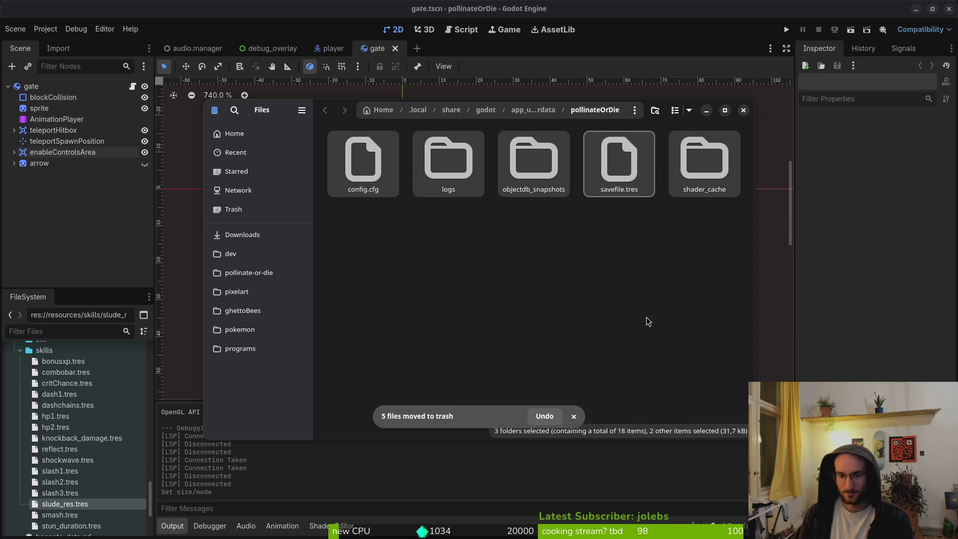
left_click(744, 111)
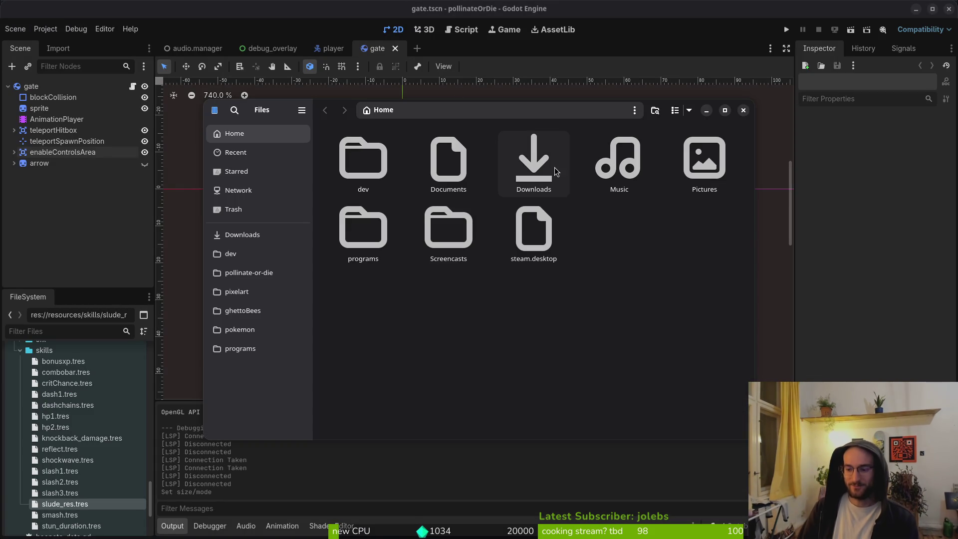
Step: Empty the linux, mac and windows folders in Downloads/pollinateBuilds
double_click(555, 167)
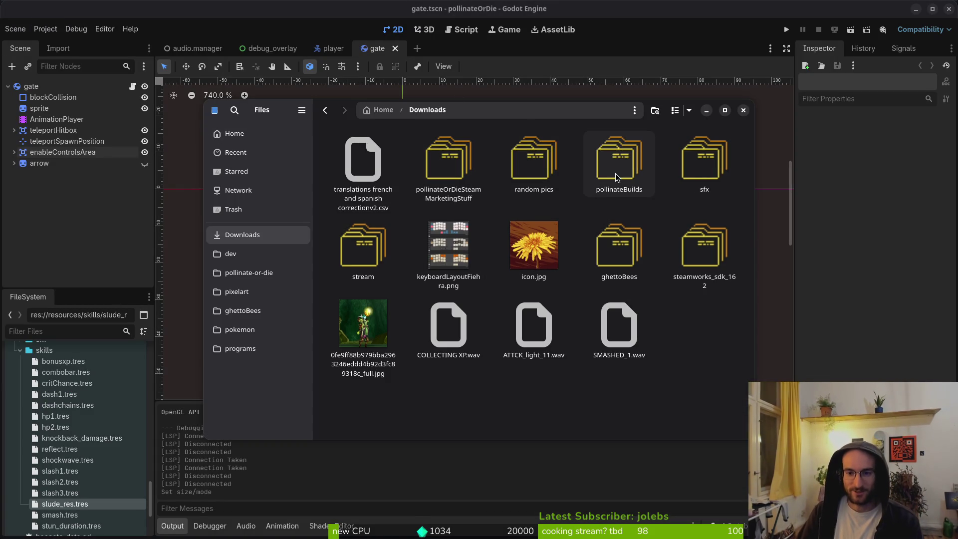
double_click(617, 176)
double_click(361, 166)
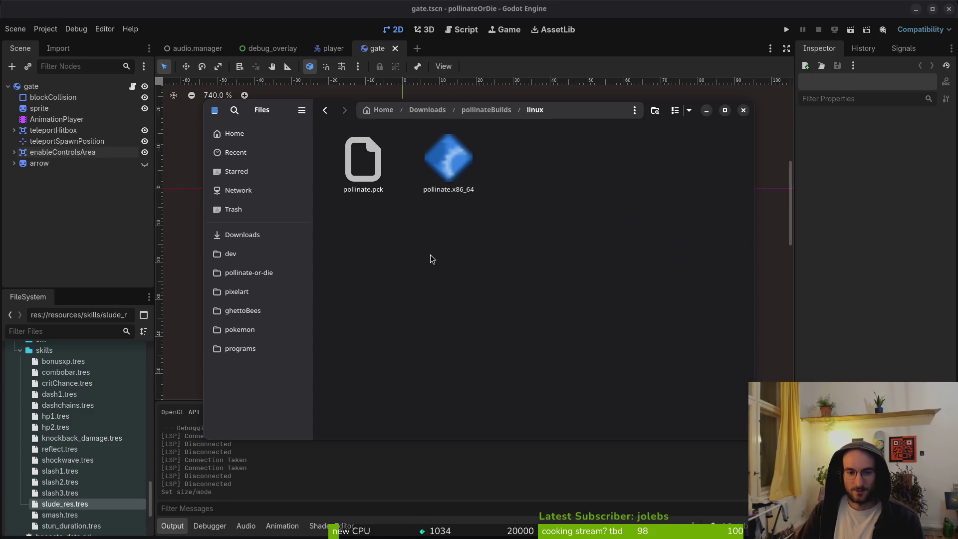
key("ctrl+a")
key("Delete")
key("alt+Left")
double_click(475, 177)
key("ctrl+a")
key("Delete")
key("alt+Left")
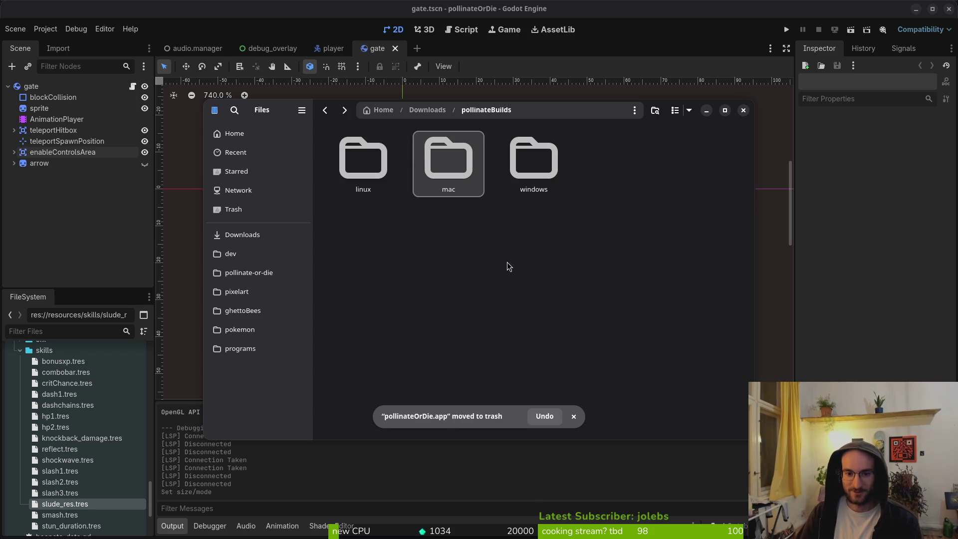
double_click(540, 168)
key("ctrl+a")
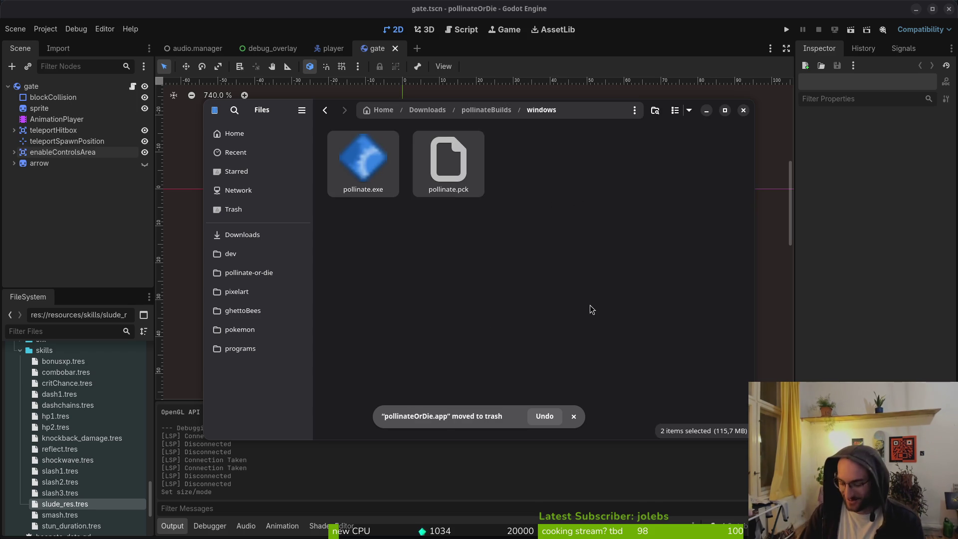
key("Delete")
key("alt+Left")
key("alt+Left")
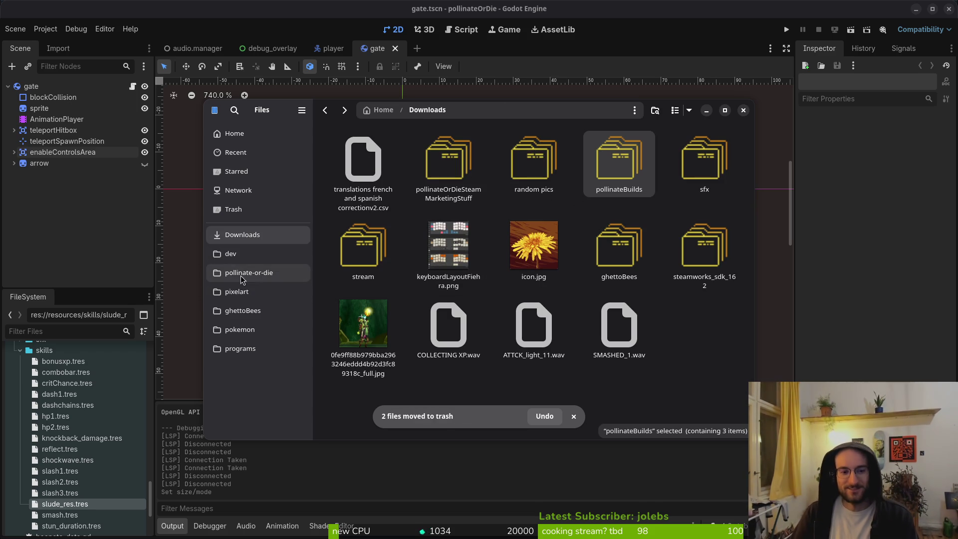
Step: Confirm the pollinate-or-die project's exports folder is empty
left_click(295, 273)
double_click(417, 250)
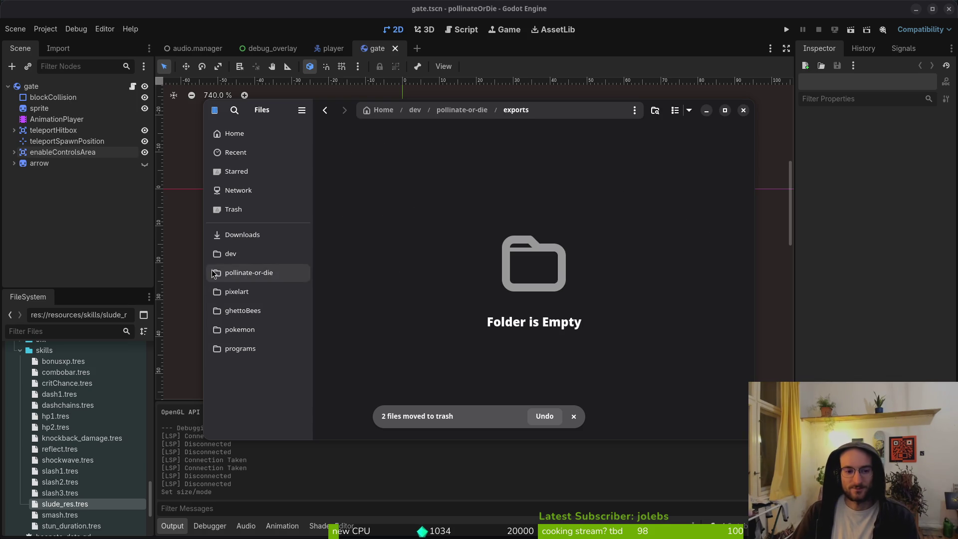
key("alt+Tab")
left_click(45, 28)
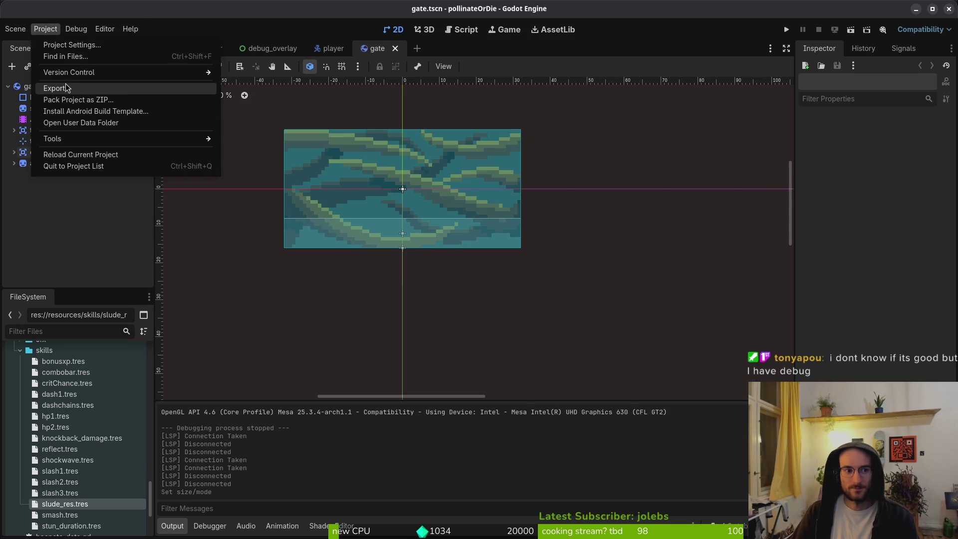
Step: Select the Linux export preset and start an export, then cancel it
left_click(78, 88)
left_click(334, 195)
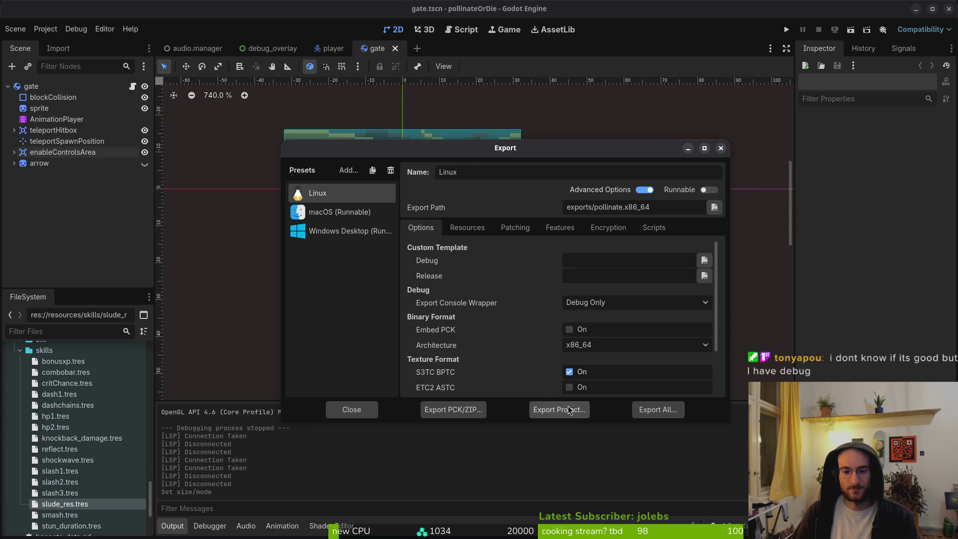
left_click(568, 408)
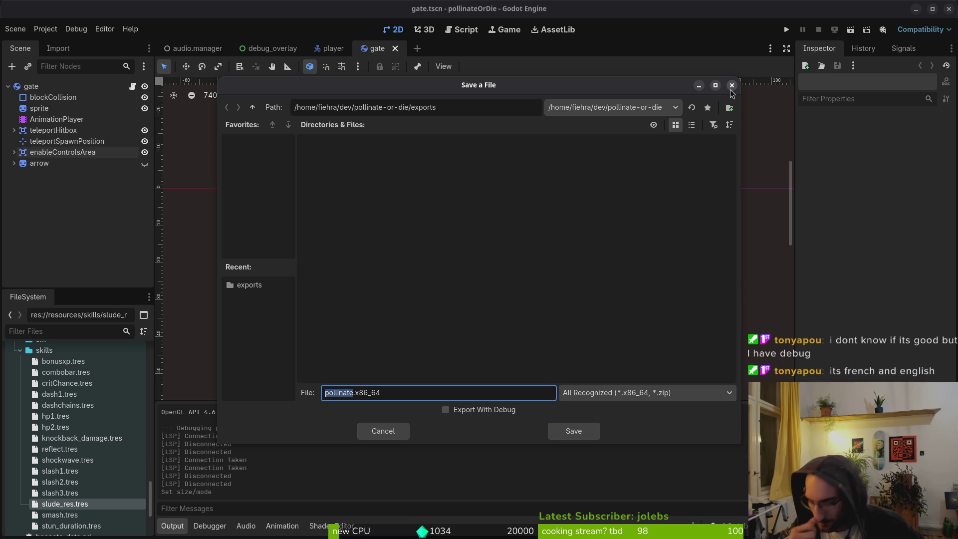
left_click(731, 88)
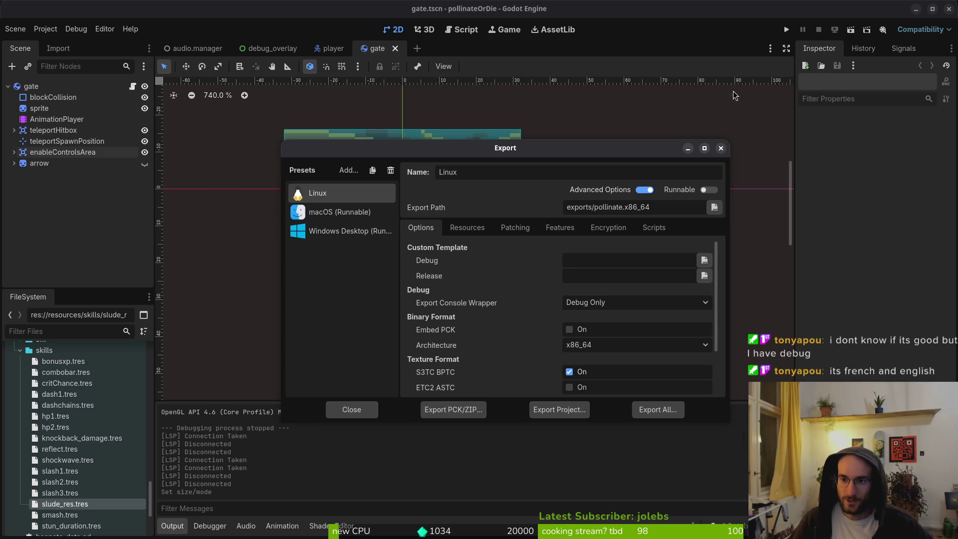
left_click(724, 148)
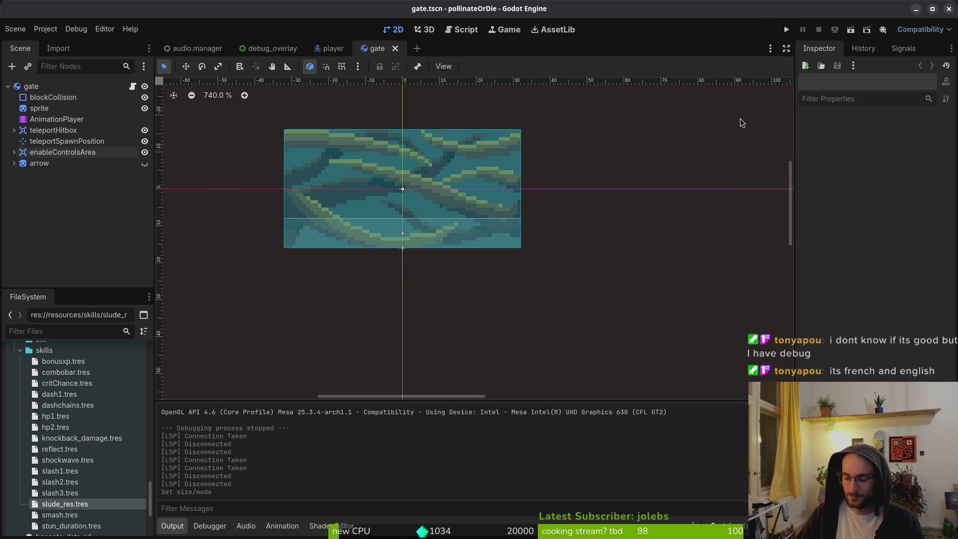
Step: Export the Linux build to exports/pollinate.x86_64 and bring the file window forward
left_click(45, 29)
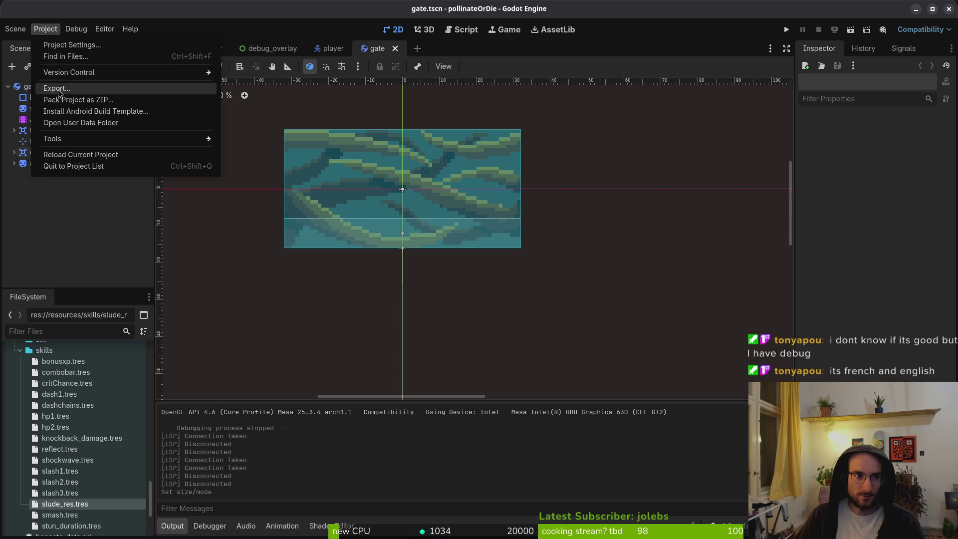
left_click(58, 90)
left_click(559, 410)
left_click(574, 432)
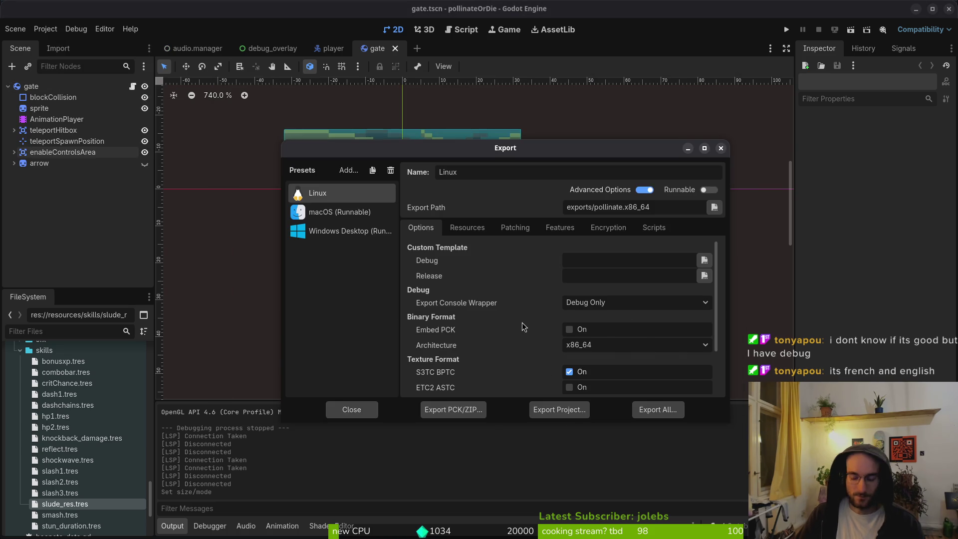
key("super")
left_click(524, 360)
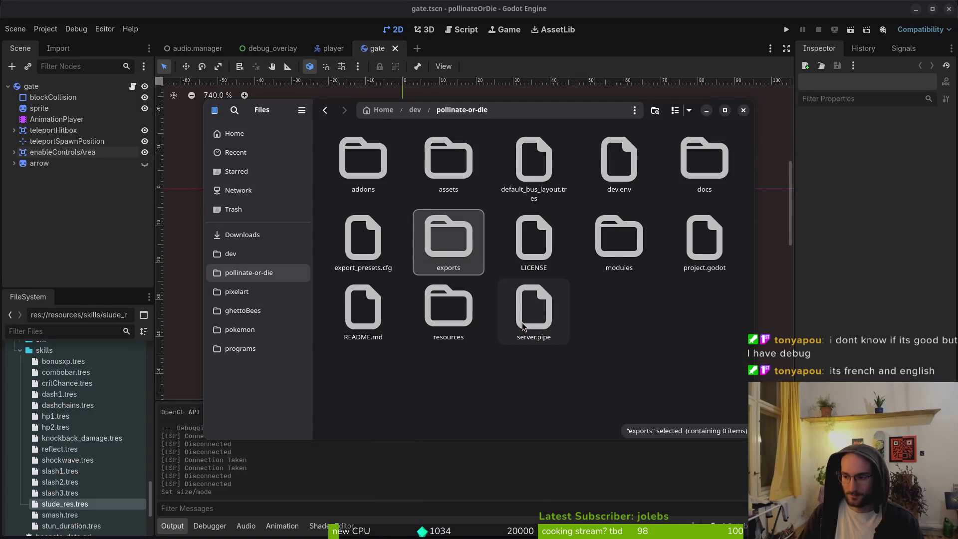
Step: Launch the exported Linux build, start a new game, pause and resume, then quit
double_click(454, 243)
double_click(450, 169)
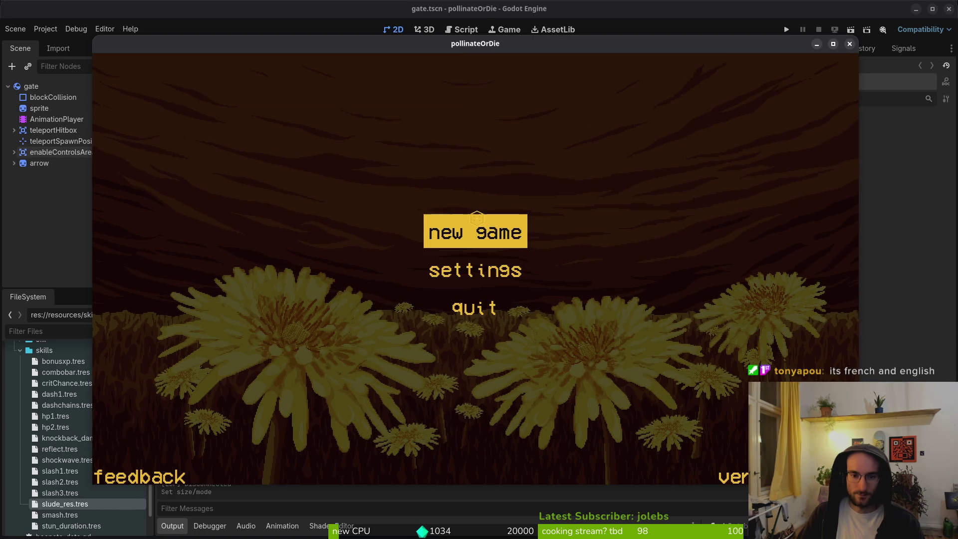
left_click(481, 239)
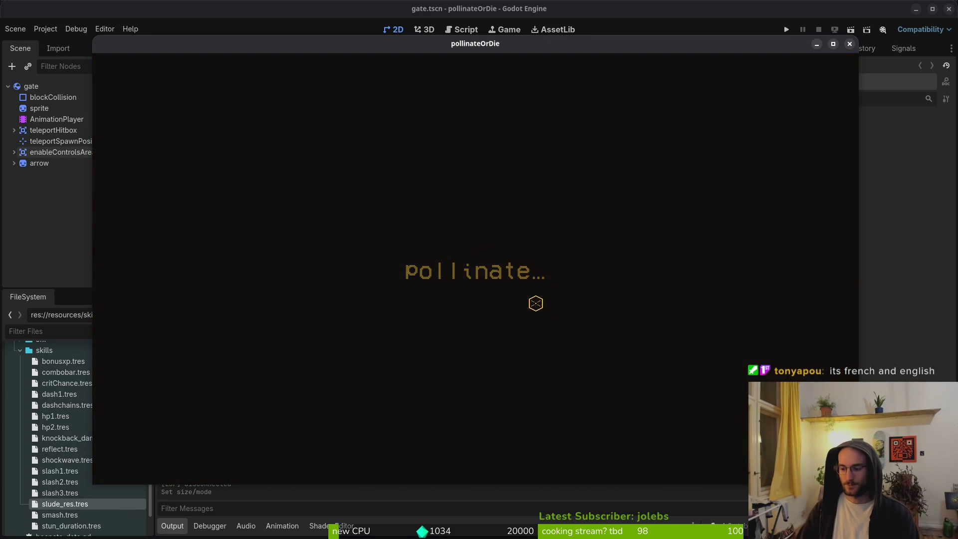
key("Escape")
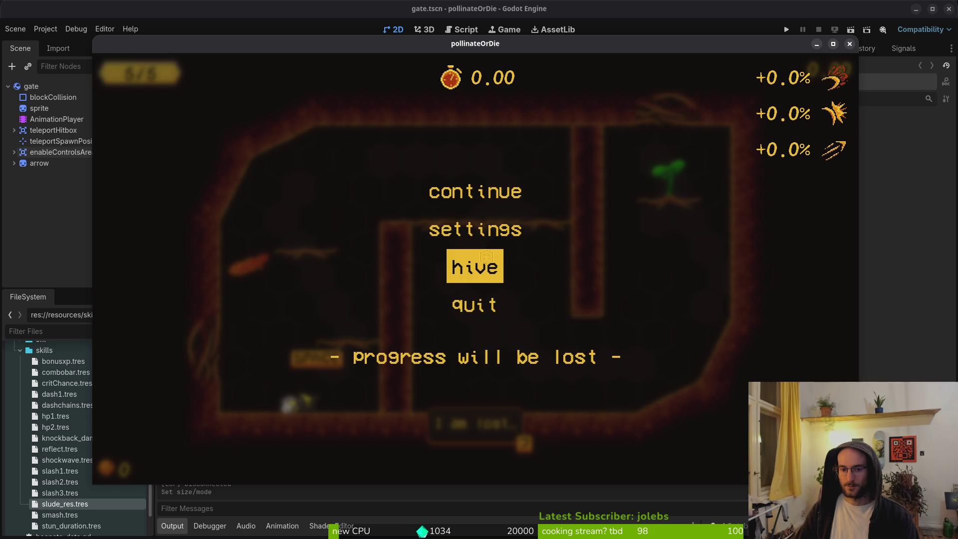
key("Escape")
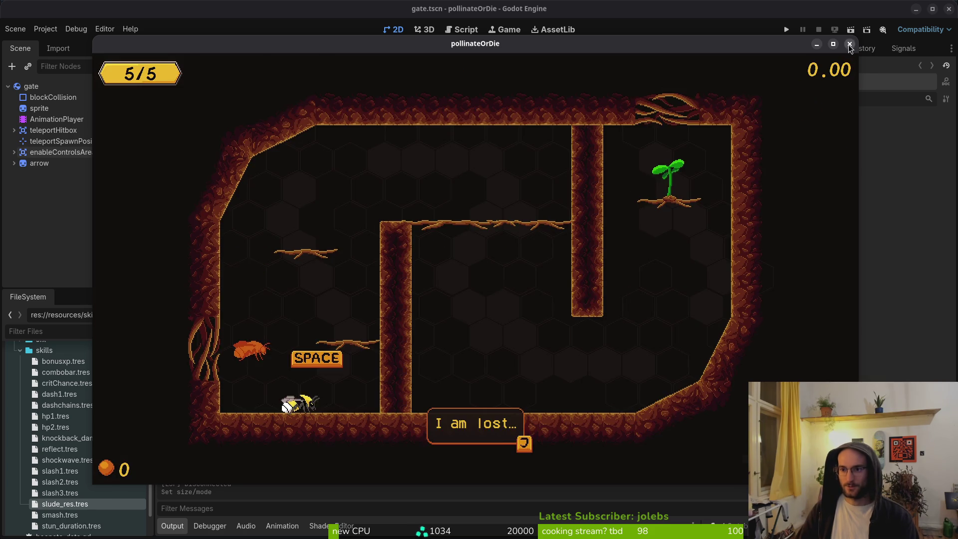
left_click(850, 43)
left_click(446, 242)
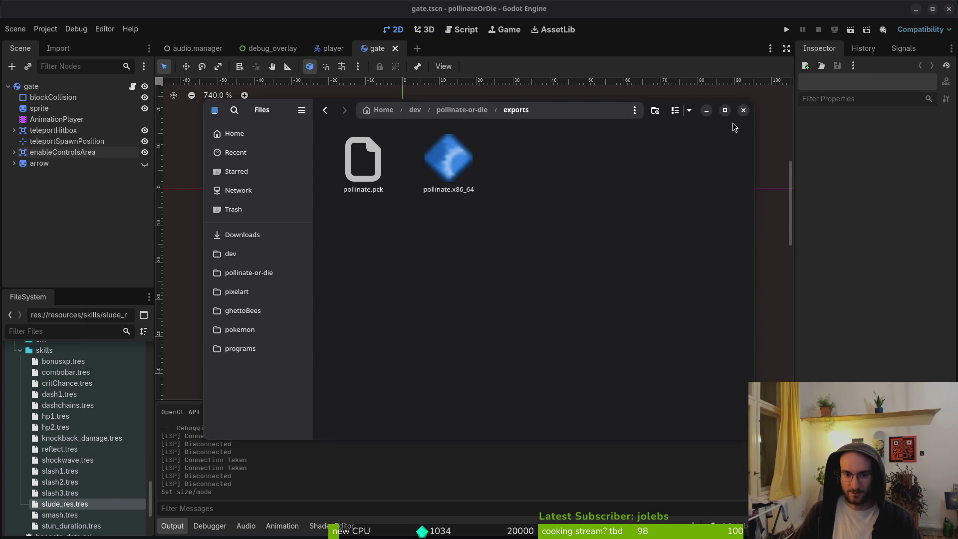
Step: Move the two exported build files from exports into pollinateBuilds/linux
key("ctrl+a")
key("ctrl+x")
left_click(242, 235)
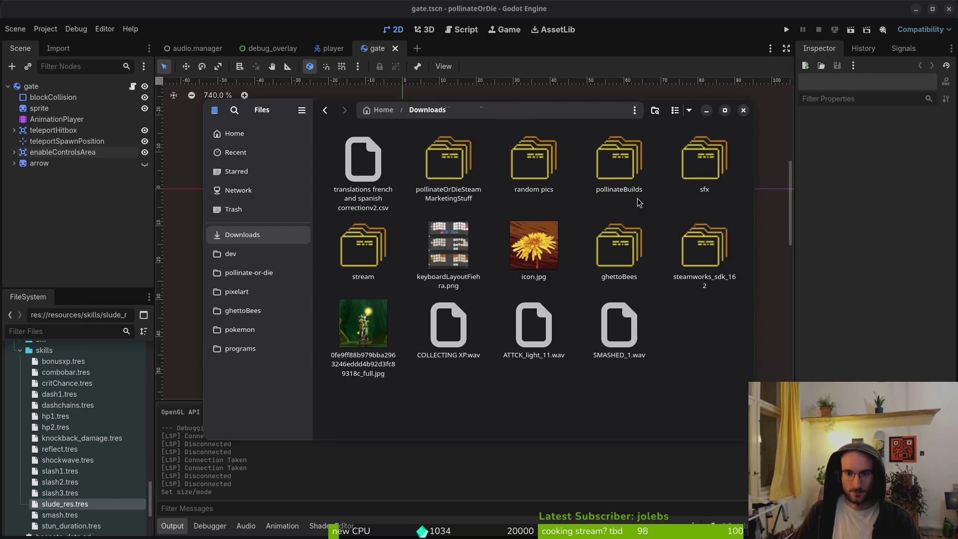
double_click(619, 160)
double_click(379, 146)
key("ctrl+v")
key("alt+Left")
left_click(247, 273)
Step: Delete the logs and shader_cache folders from the game's user data folder
left_click(144, 197)
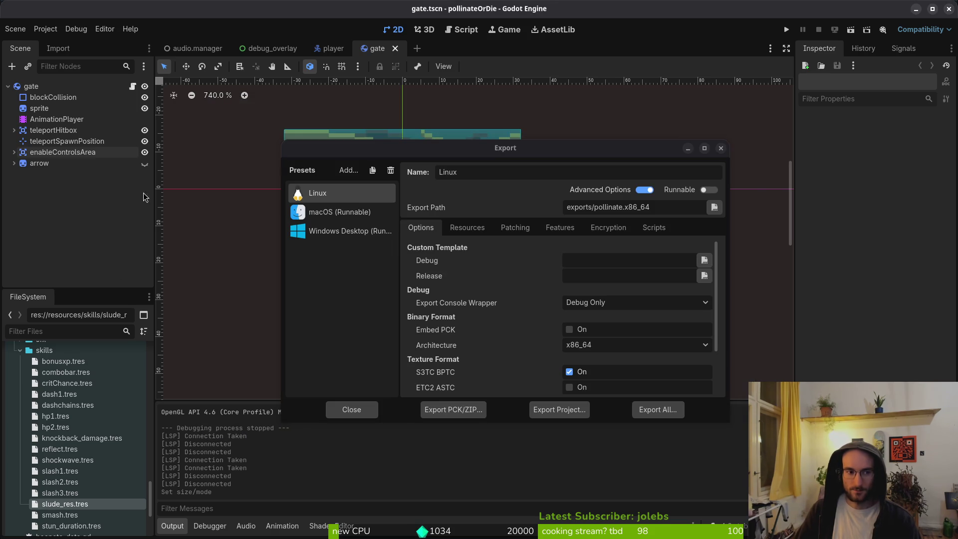
left_click(343, 213)
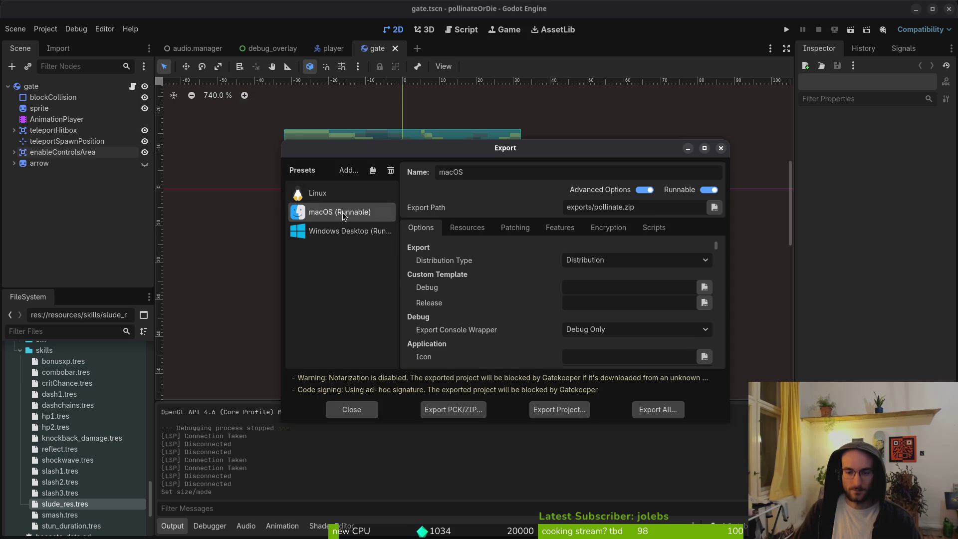
left_click(721, 150)
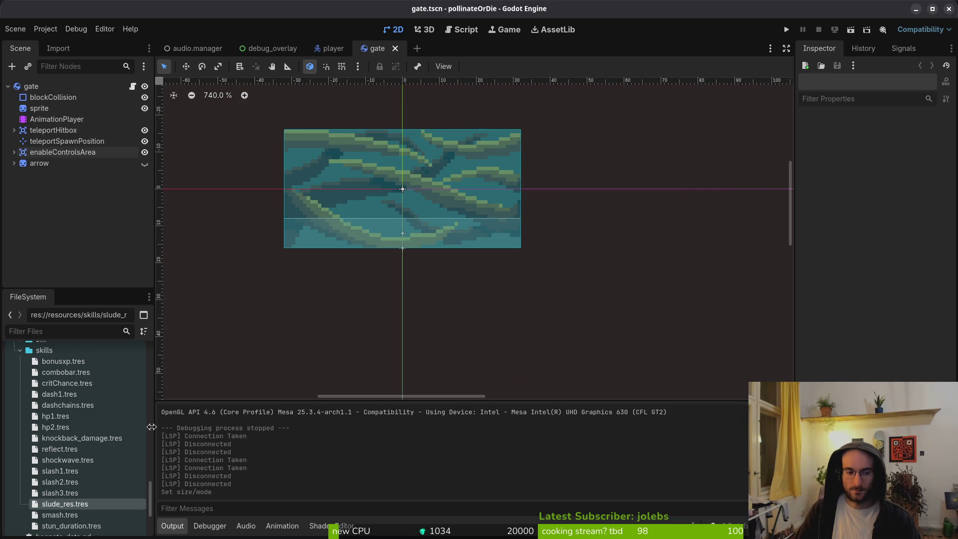
left_click(45, 28)
left_click(65, 124)
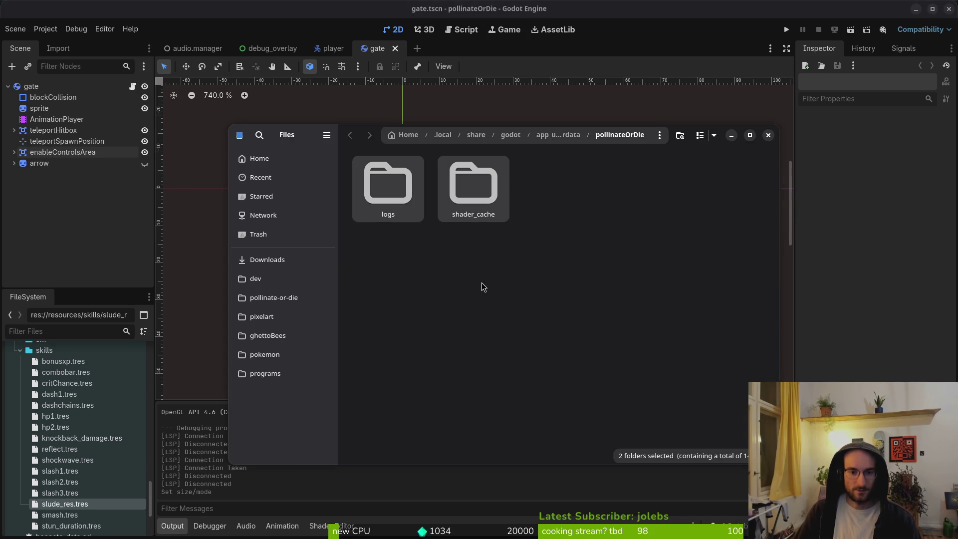
key("Delete")
left_click(767, 136)
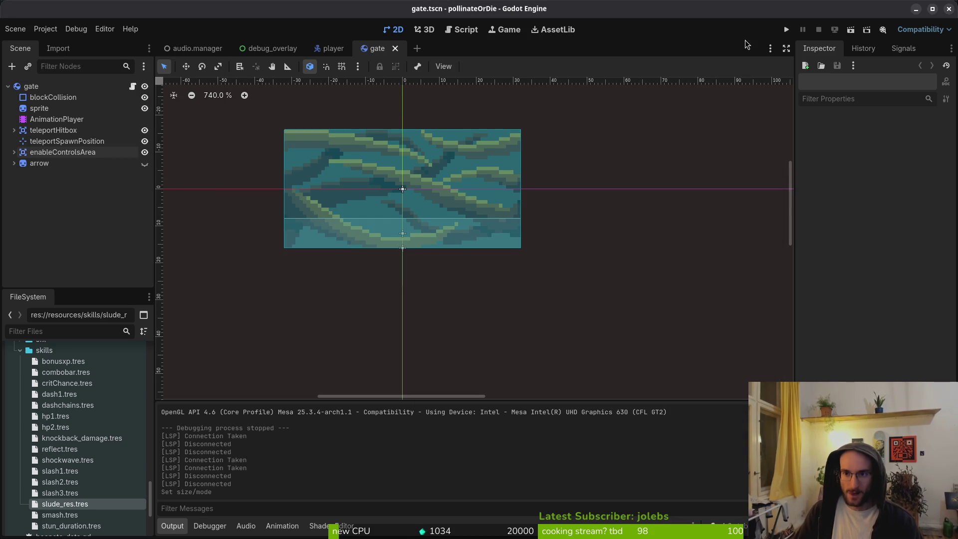
Step: Empty the pollinateBuilds linux folder and trash the French and Spanish translations correction CSV
key("alt+Tab")
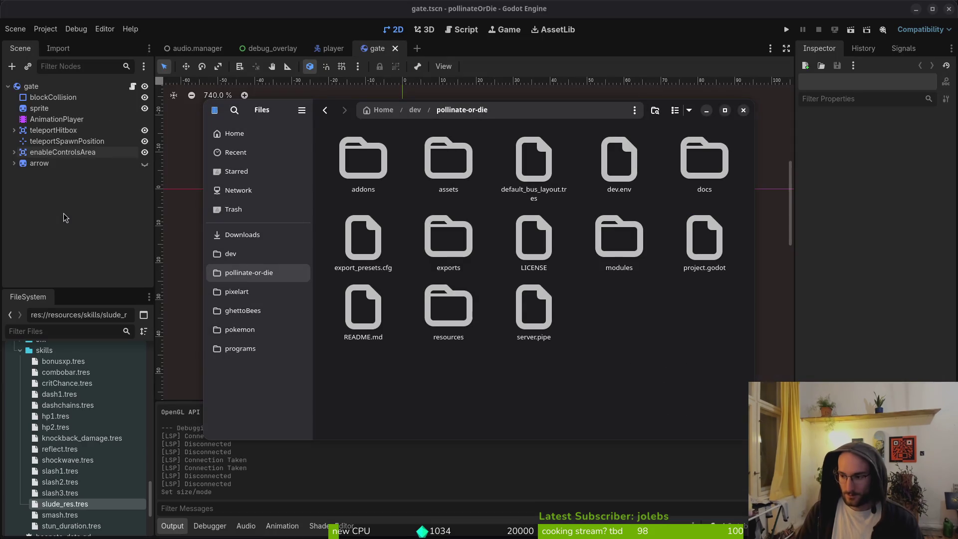
left_click(263, 235)
left_click(525, 167)
double_click(636, 170)
double_click(361, 162)
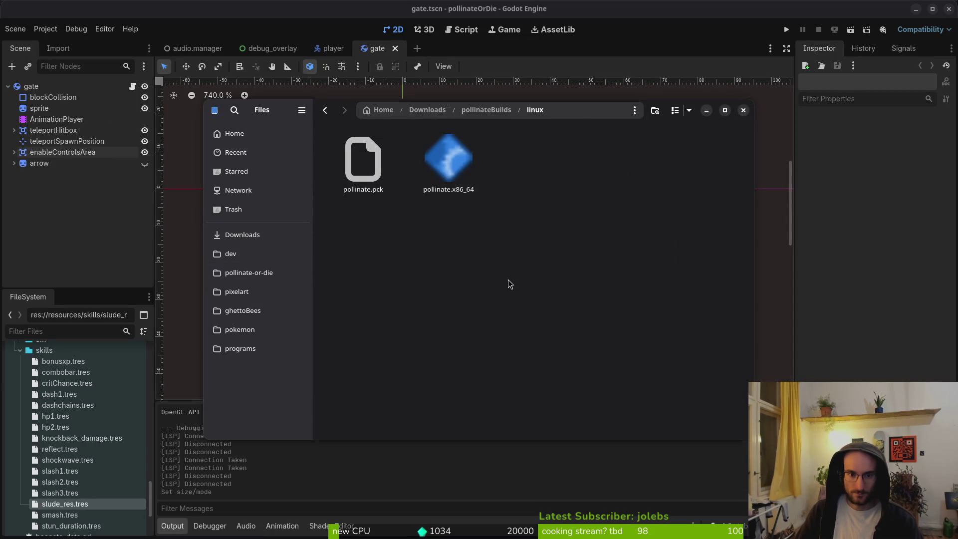
key("ctrl+a")
key("Delete")
key("alt+Left")
key("alt+Left")
left_click(349, 169)
key("Delete")
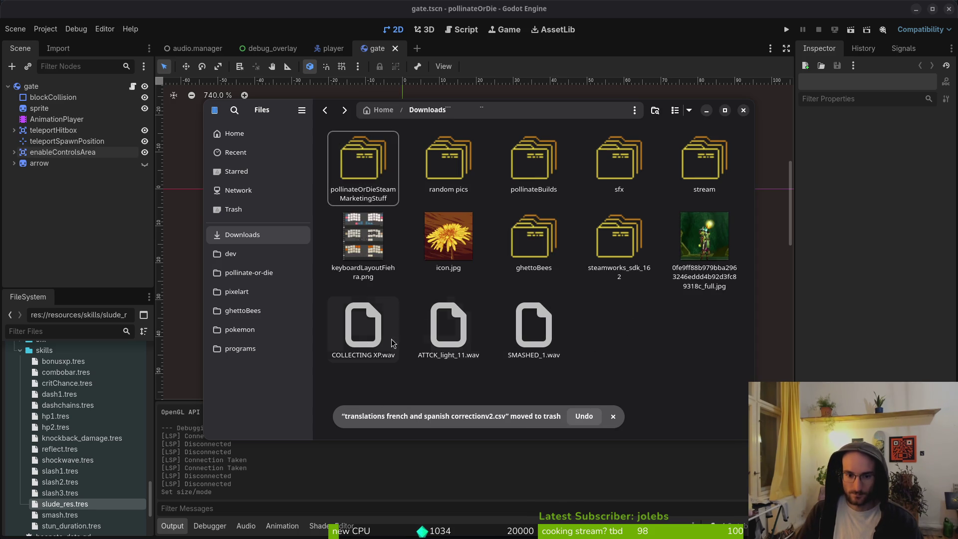
Step: Re-export the Linux build from the Linux preset as pollinate.x86_64
left_click(744, 110)
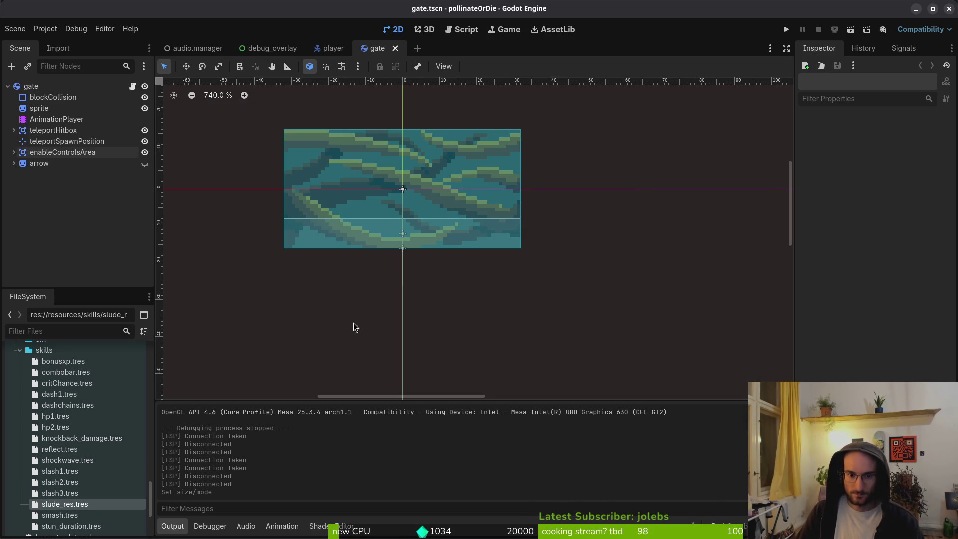
left_click(46, 29)
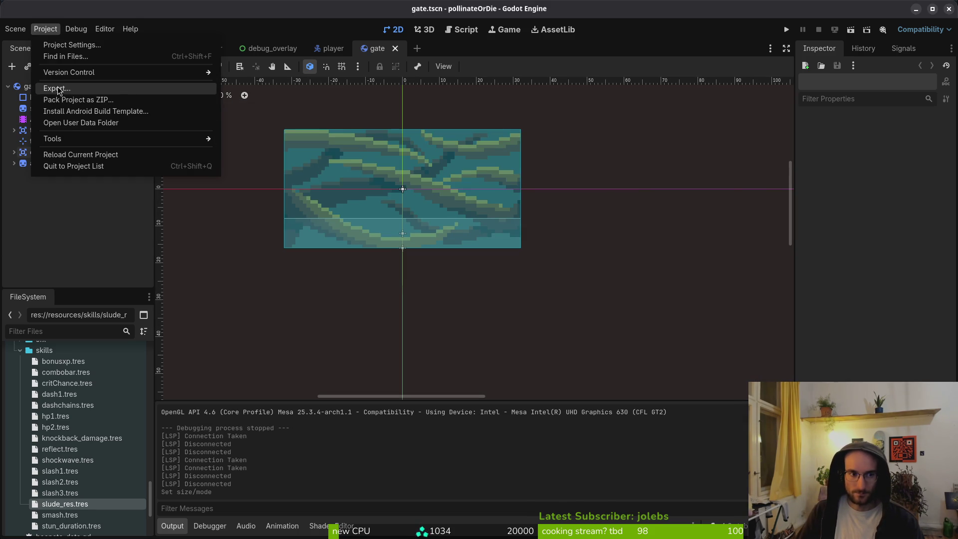
left_click(60, 89)
left_click(318, 193)
left_click(566, 409)
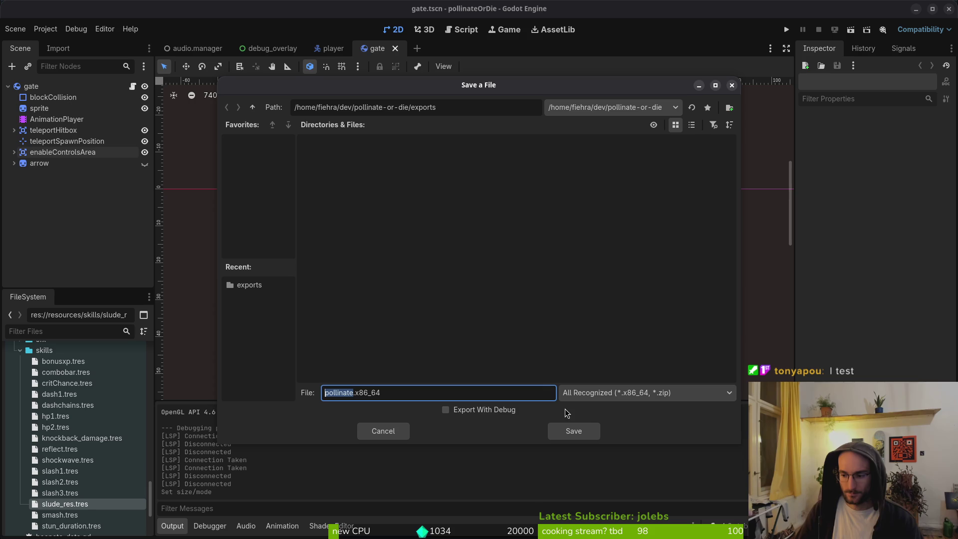
left_click(574, 431)
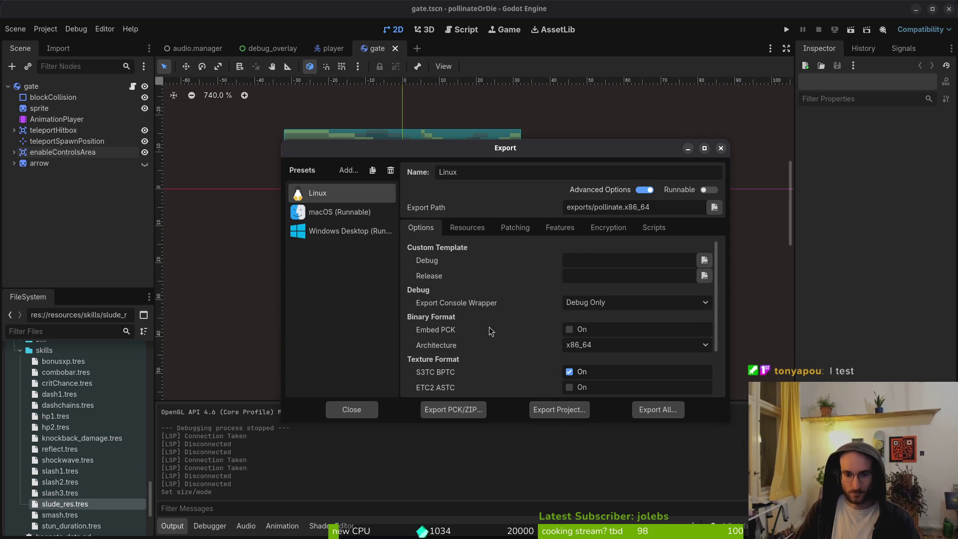
Step: Check the exports folder and the pollinateBuilds linux folder in a new file manager window
key("super")
key("super+e")
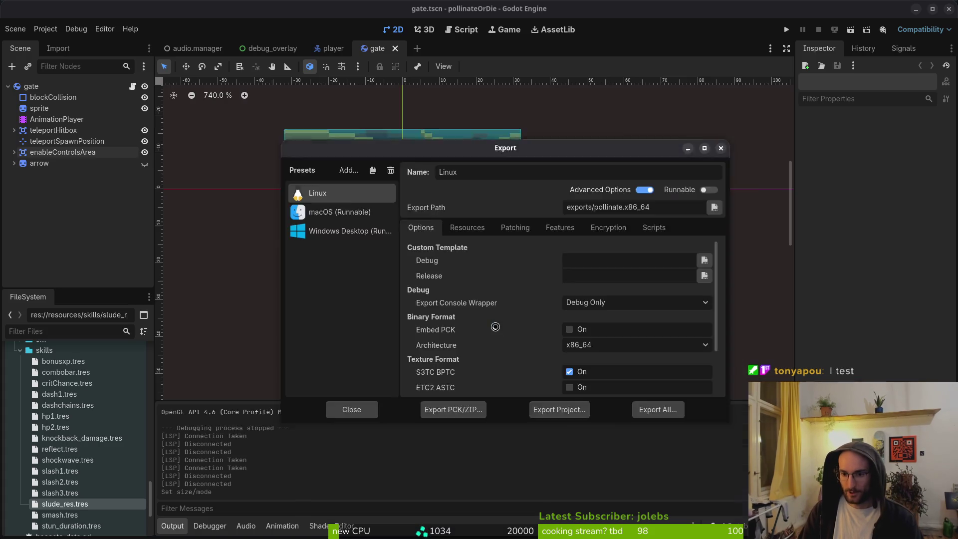
left_click(249, 273)
double_click(449, 233)
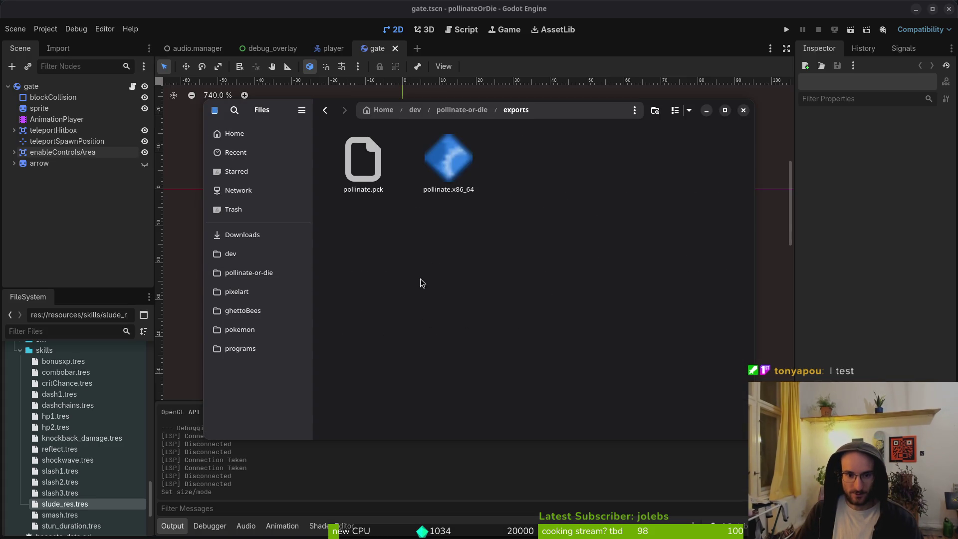
left_click(260, 235)
double_click(531, 153)
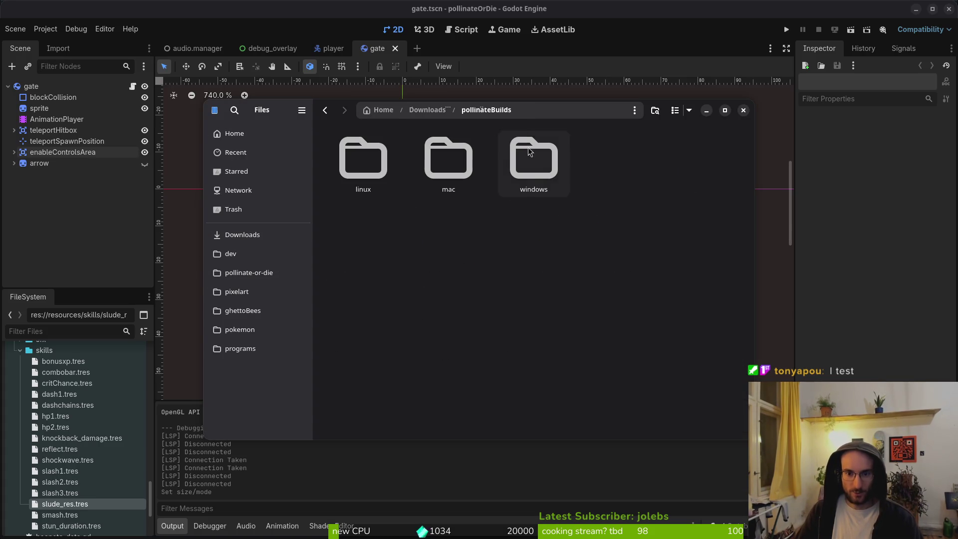
double_click(364, 160)
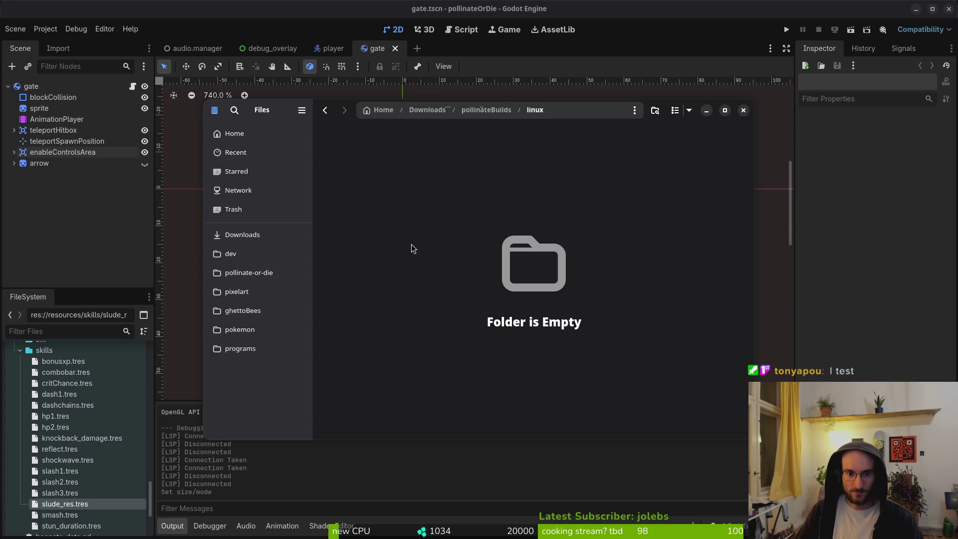
left_click(258, 278)
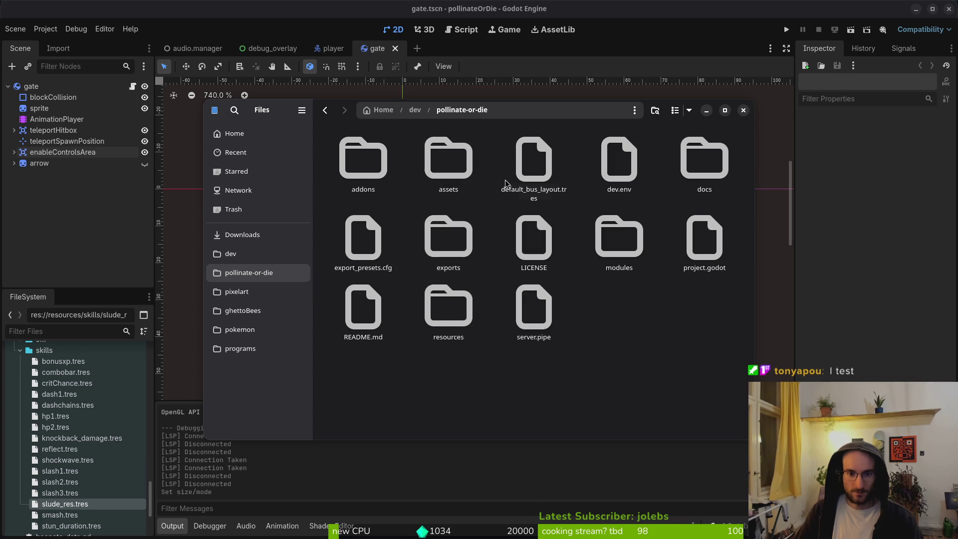
key("alt+Tab")
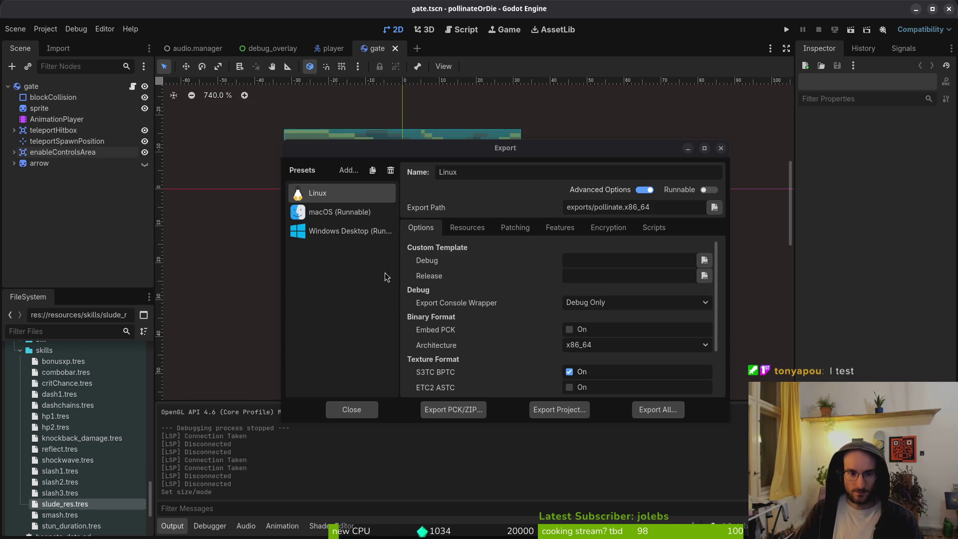
Step: Export the macOS build from the macOS preset as pollinate.zip
key("Down")
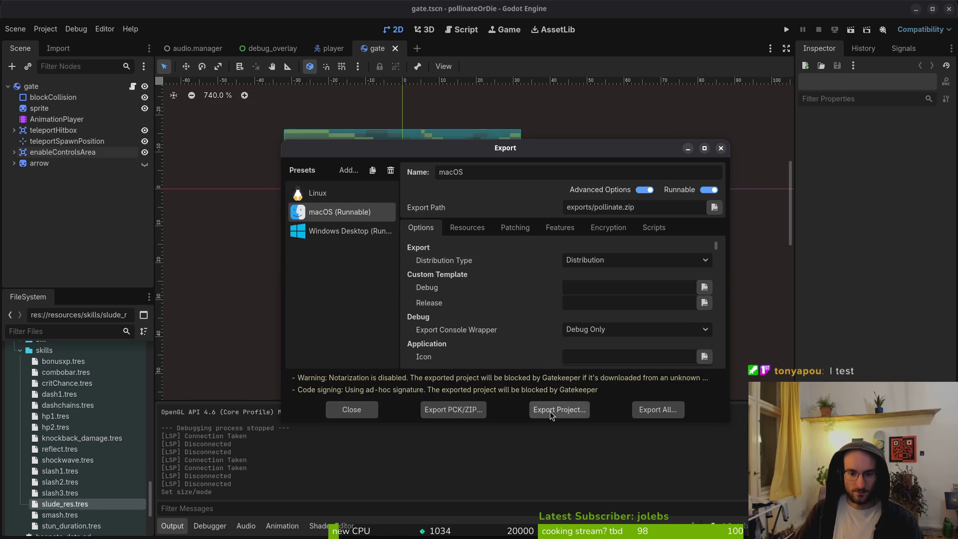
left_click(550, 411)
left_click(579, 434)
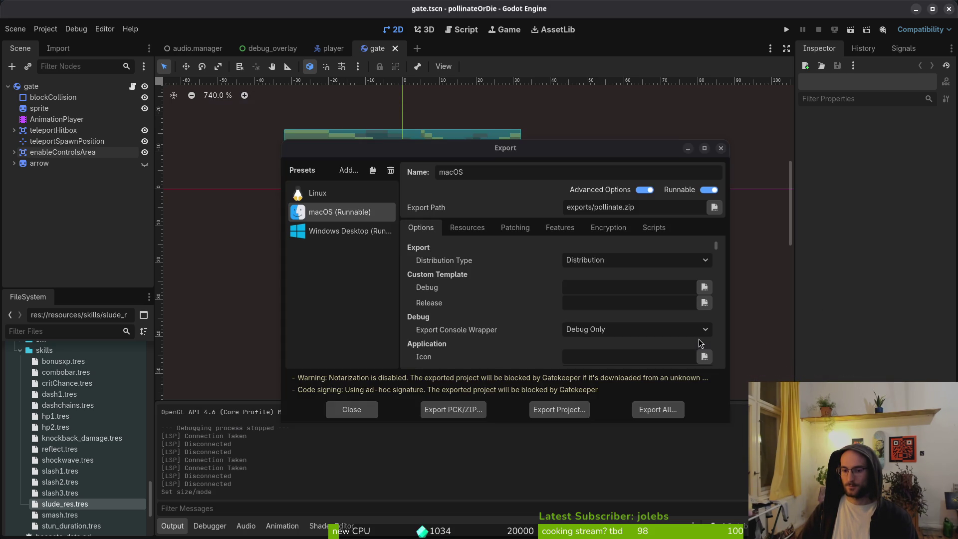
mouse_move(443, 150)
left_mouse_down()
mouse_move(570, 170)
mouse_move(405, 117)
left_mouse_up()
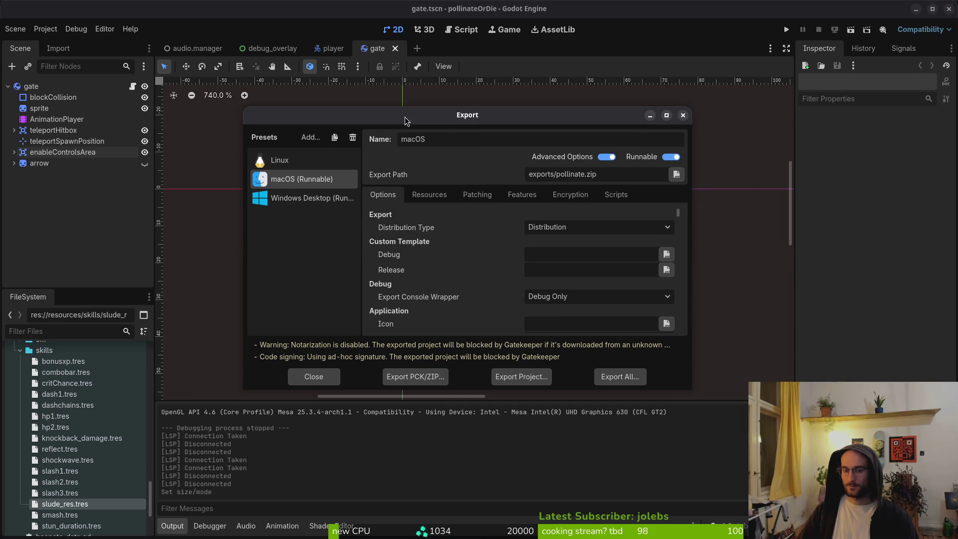
Step: Extract pollinate.zip in exports and look inside the pollinateBuilds mac folder
left_click(249, 272)
double_click(452, 242)
double_click(363, 160)
double_click(362, 167)
left_click(243, 235)
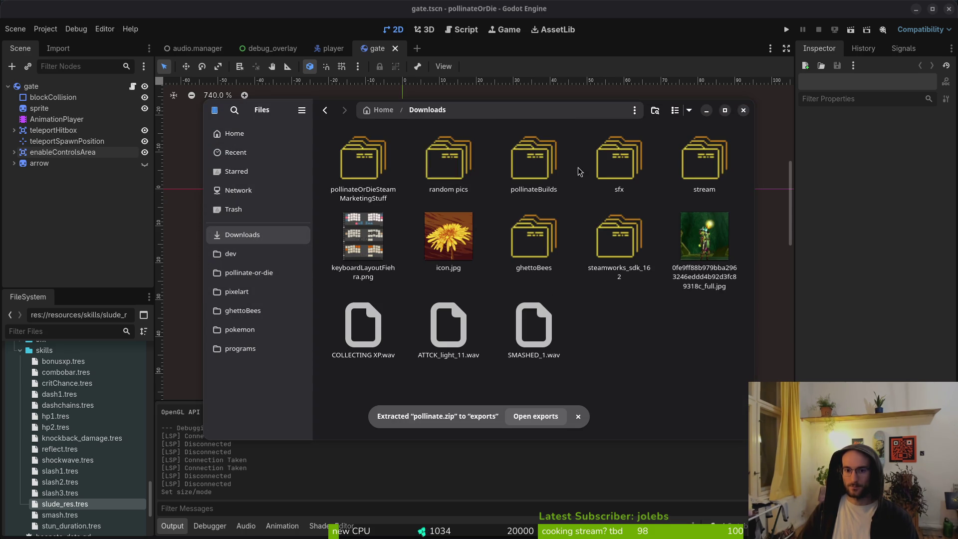
double_click(519, 158)
double_click(447, 160)
key("alt+Left")
key("alt+Left")
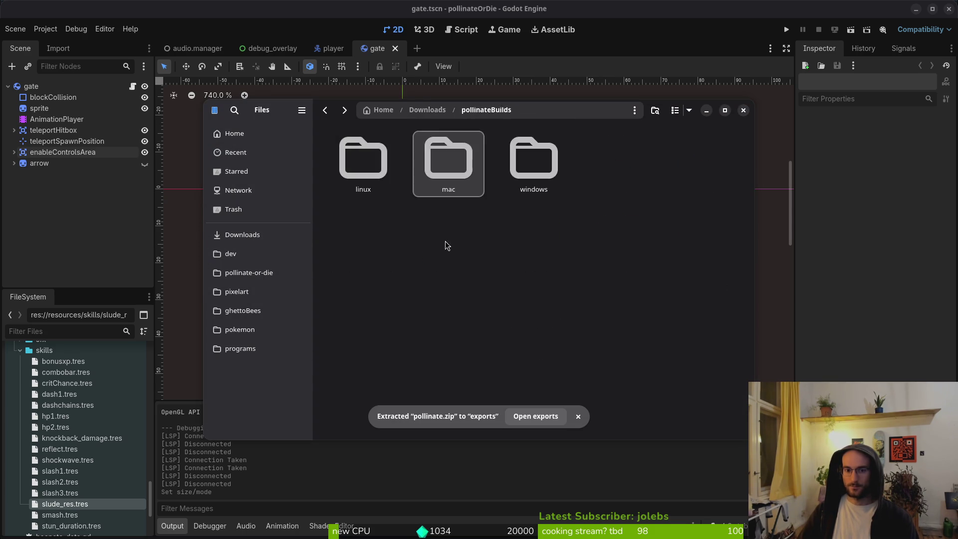
Step: Empty the exports folder and select the Windows Desktop export preset
left_click(249, 273)
double_click(448, 239)
key("ctrl+a")
key("Delete")
key("alt+Tab")
left_click(319, 200)
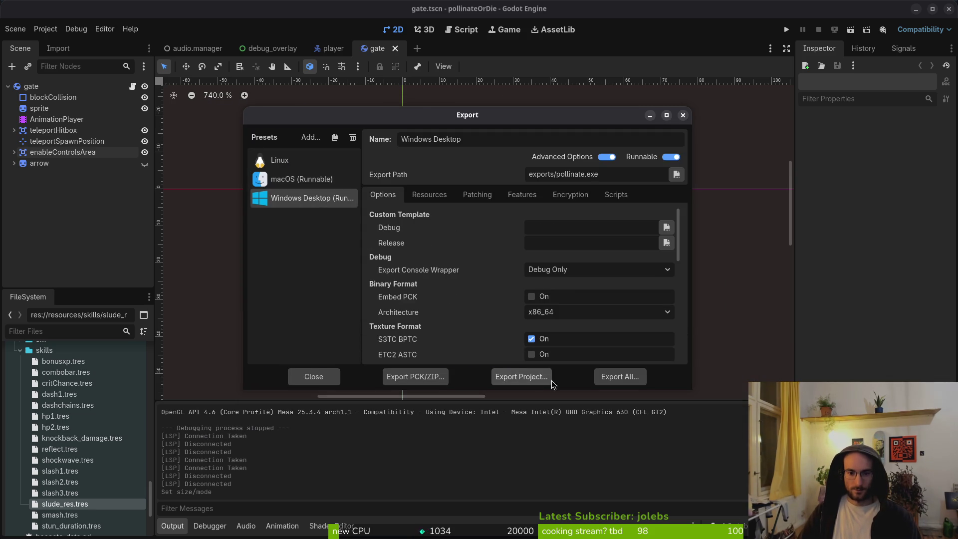
Step: Export the Windows build as pollinate.exe and open the exports folder
left_click(531, 374)
left_click(578, 432)
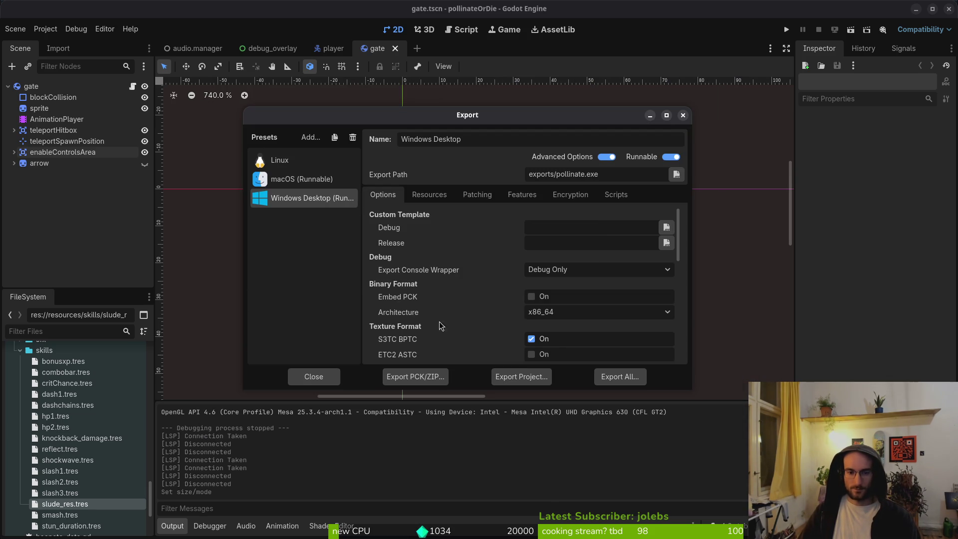
key("alt+Tab")
left_click(282, 273)
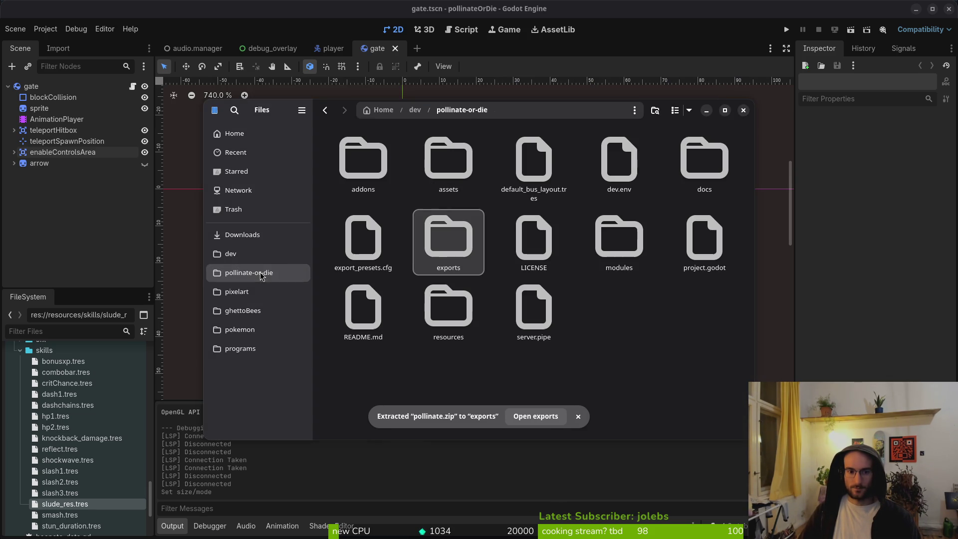
double_click(452, 243)
Step: Copy pollinate.exe and pollinate.pck into pollinateBuilds/windows, then close Files and the Export dialog
key("ctrl+a")
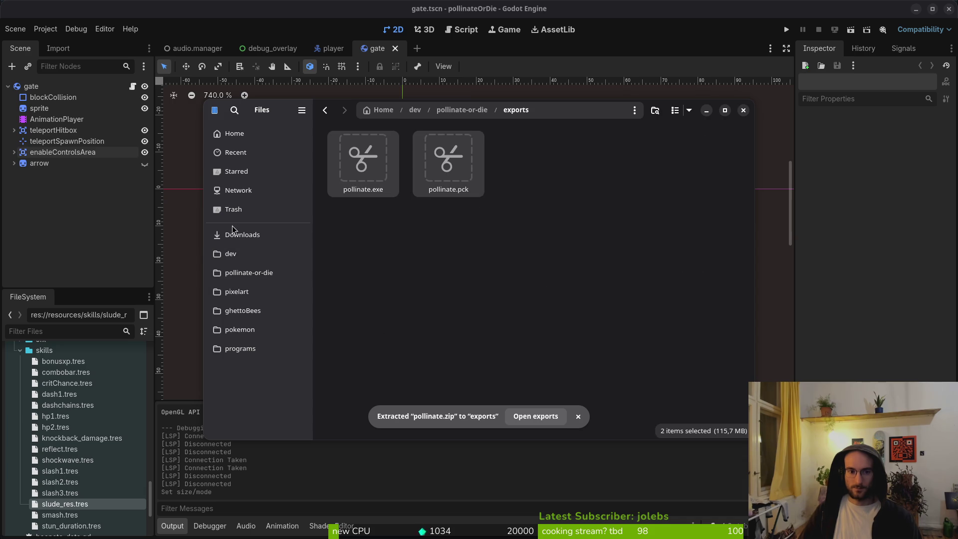
left_click(235, 234)
double_click(534, 160)
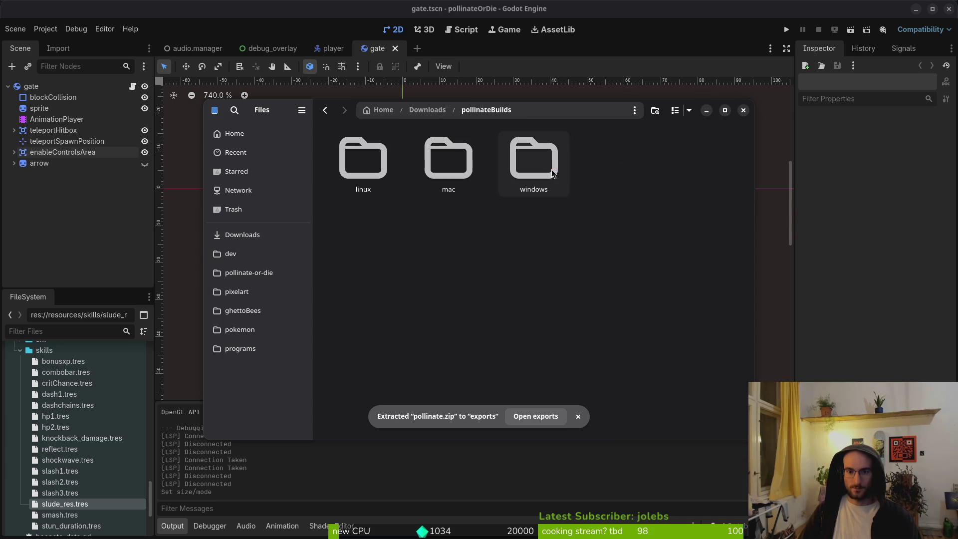
double_click(536, 170)
key("ctrl+v")
left_click(593, 226)
left_click(743, 111)
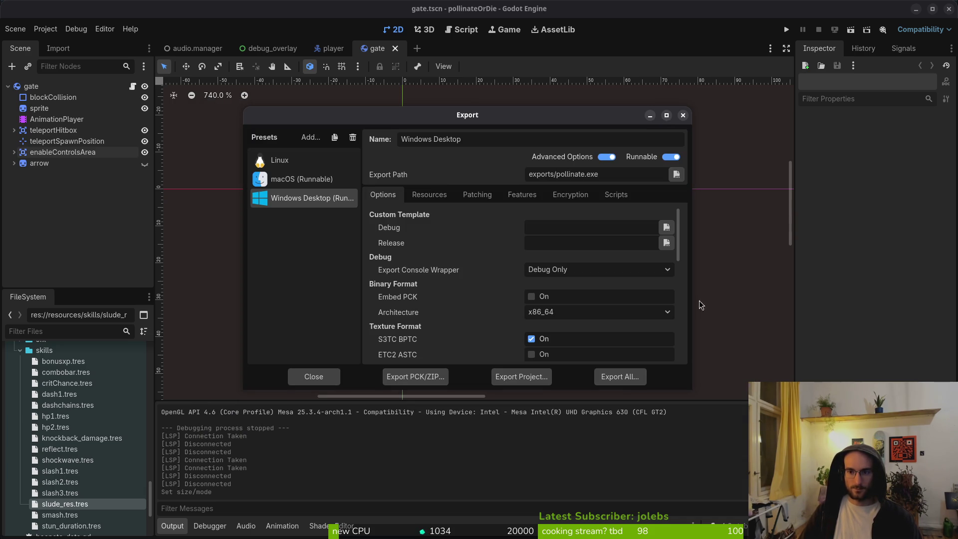
left_click(684, 116)
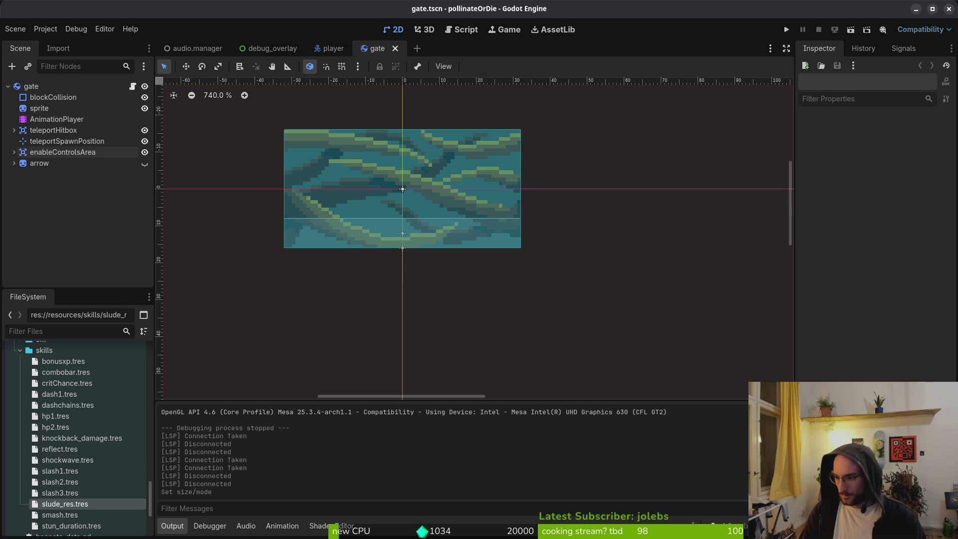
Step: Check the git push output in the terminal, then launch Pollinate or Die from the Steam library
key("alt+Tab")
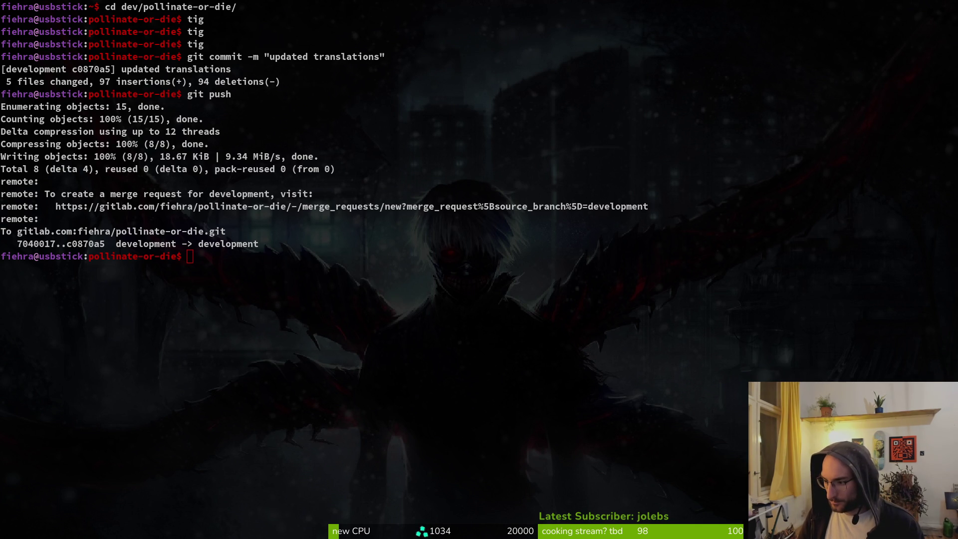
key("alt+Tab")
left_click(187, 222)
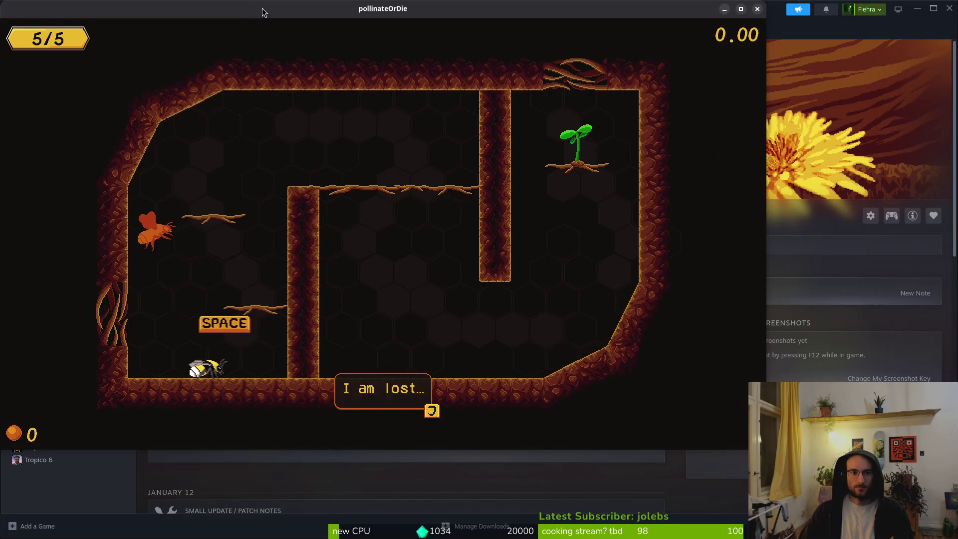
Step: Position the game window, advance the opening dialogue, and fly the bee onto the ledge and up the pillar
left_click_drag(261, 11, 308, 22)
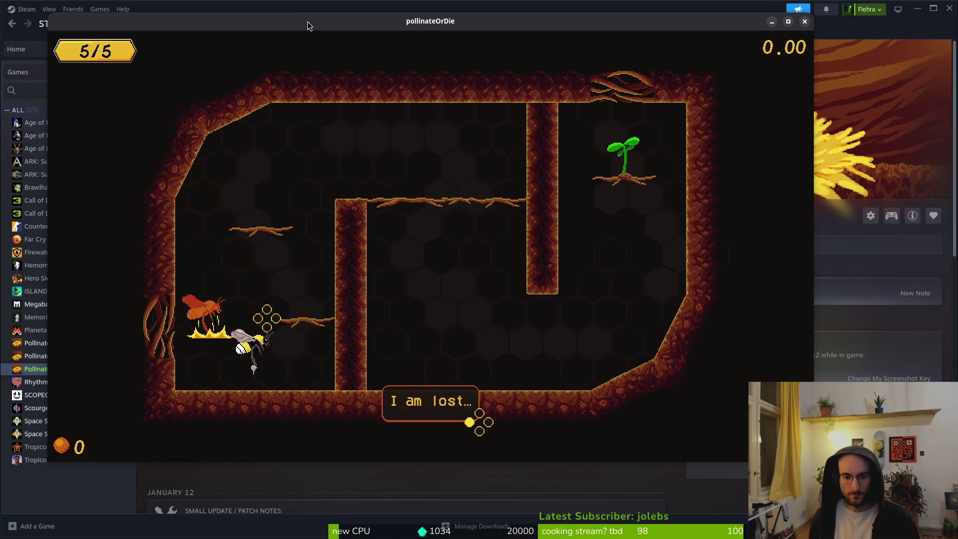
key("space")
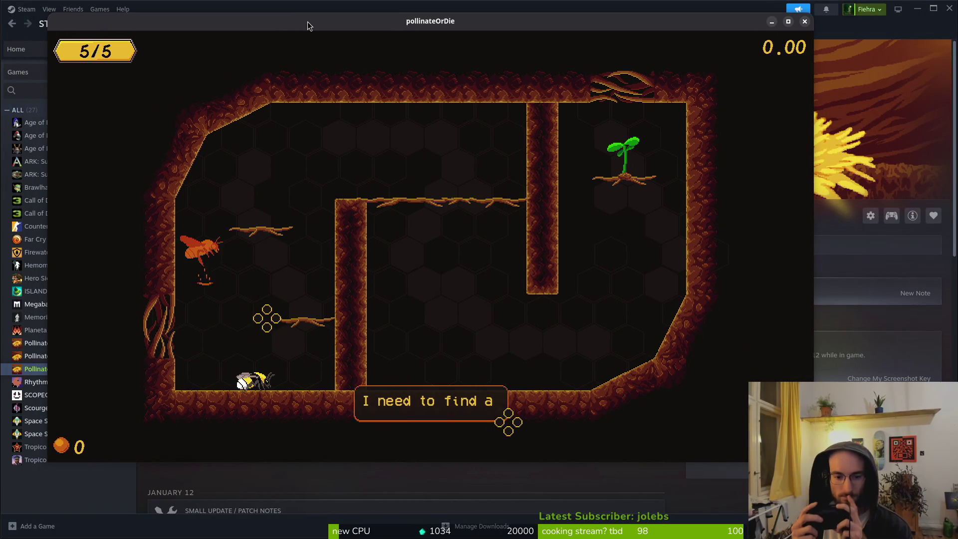
key("space")
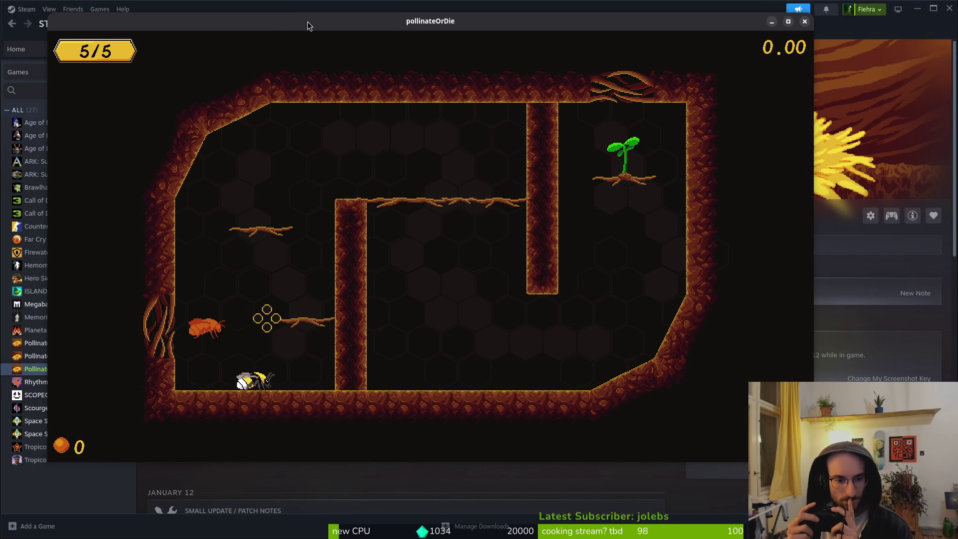
key("Right")
key("Up")
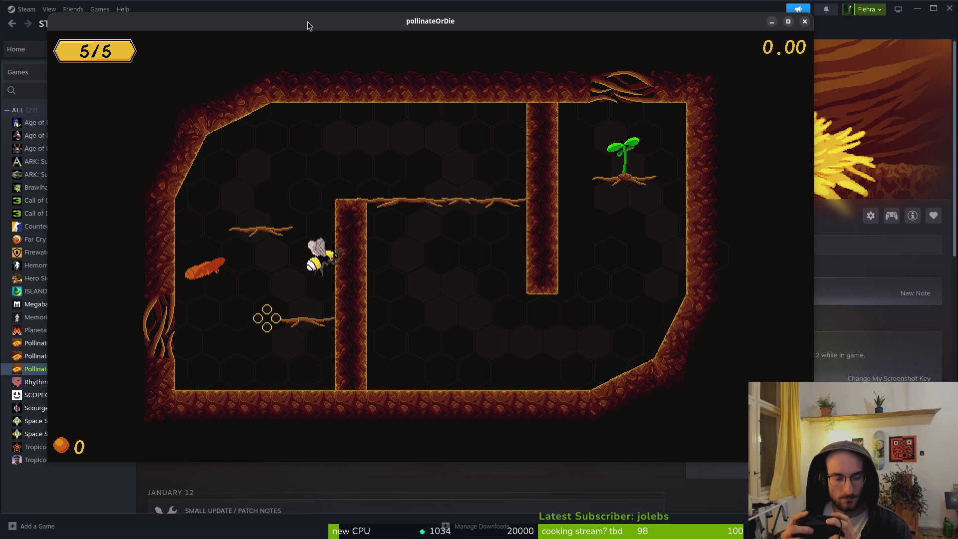
key("Right")
key("Right")
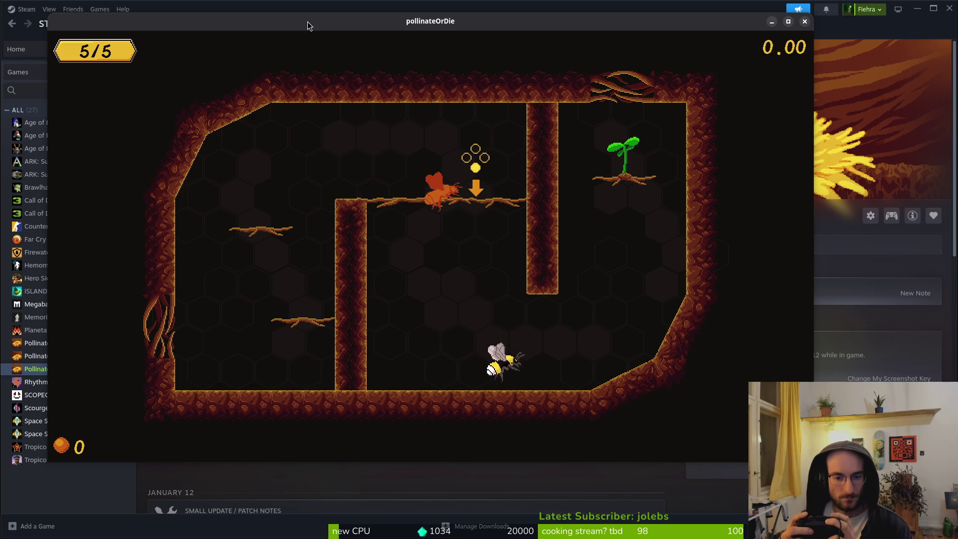
key("Up")
key("Up")
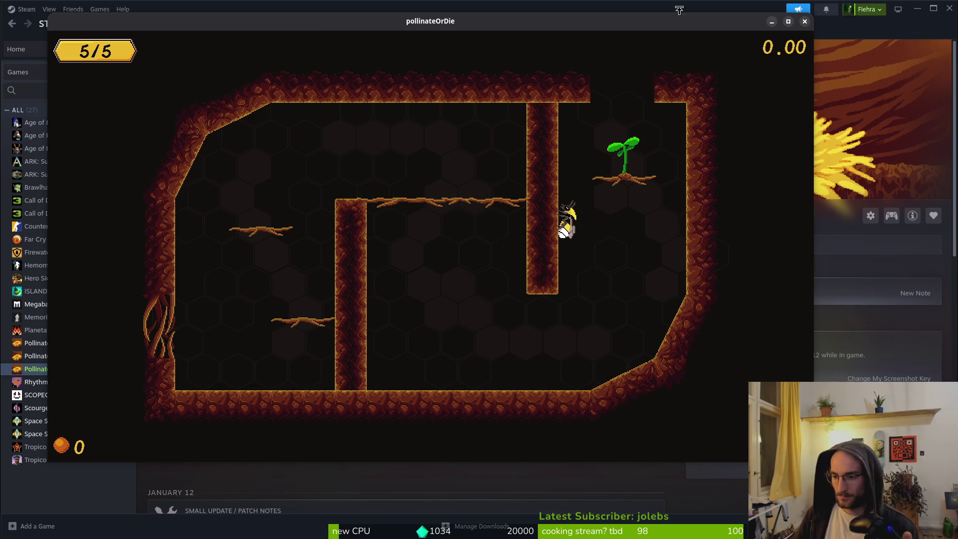
key("Up")
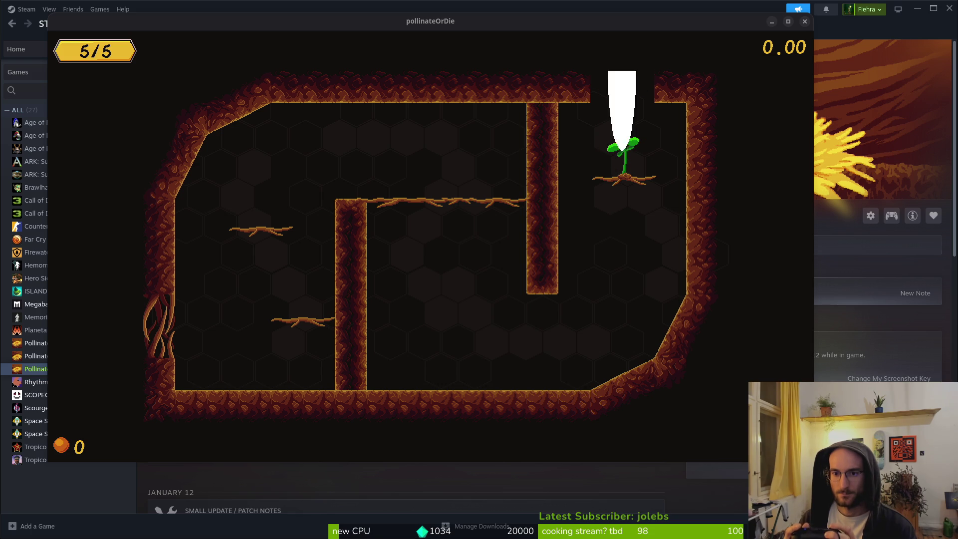
Step: Dismiss the tutorial hint and fly the bee up to the sprout in the ceiling gap
key("Up")
key("Left")
key("Up")
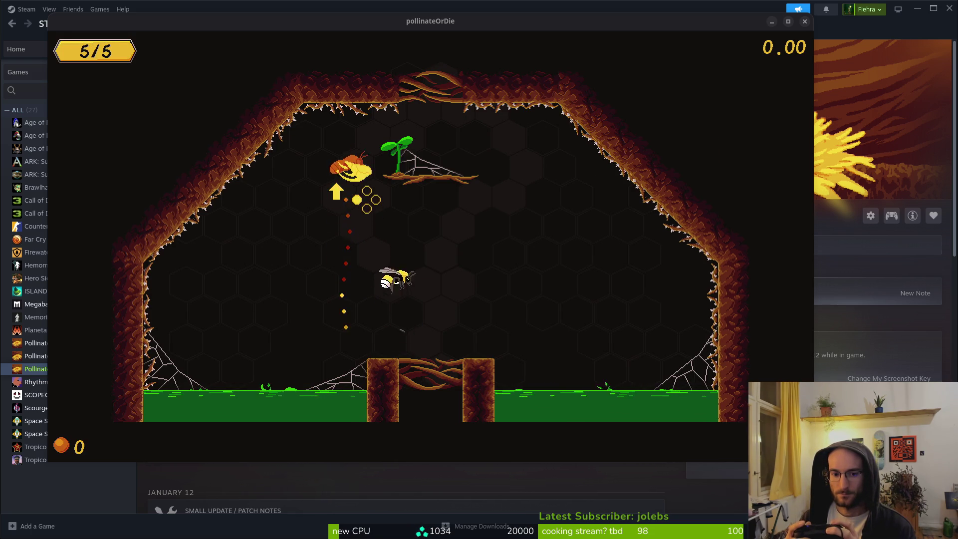
key("Up")
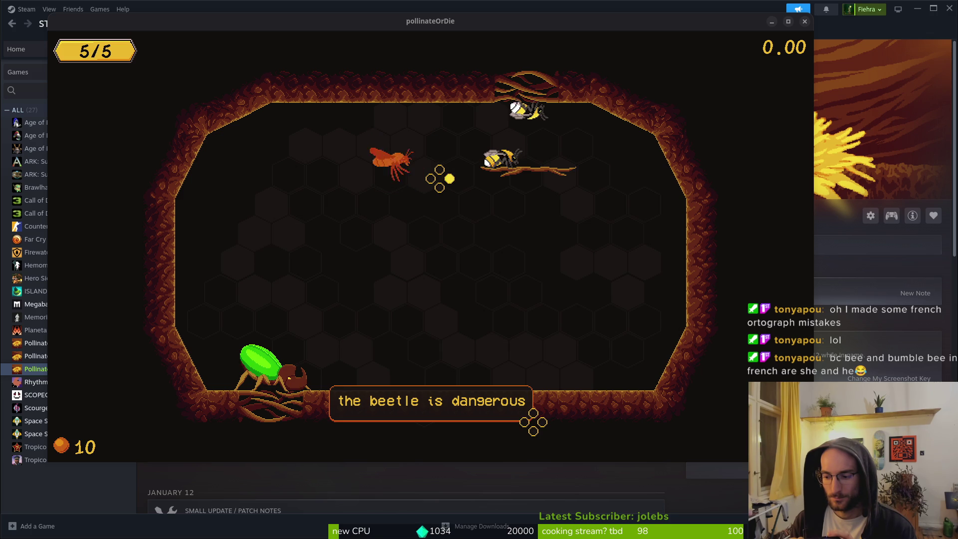
Step: Advance through the rhino beetle's warning and hint dialogue to start the fight
key("space")
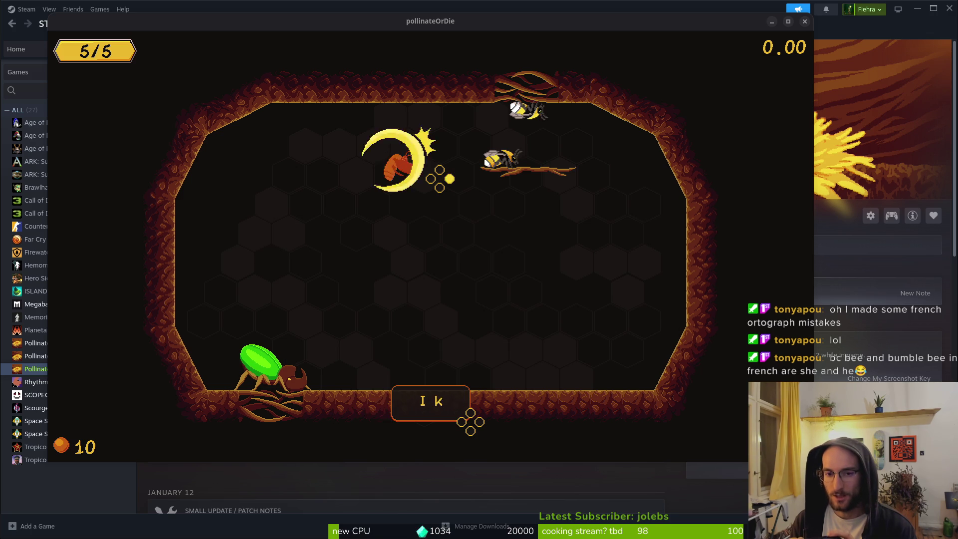
key("space")
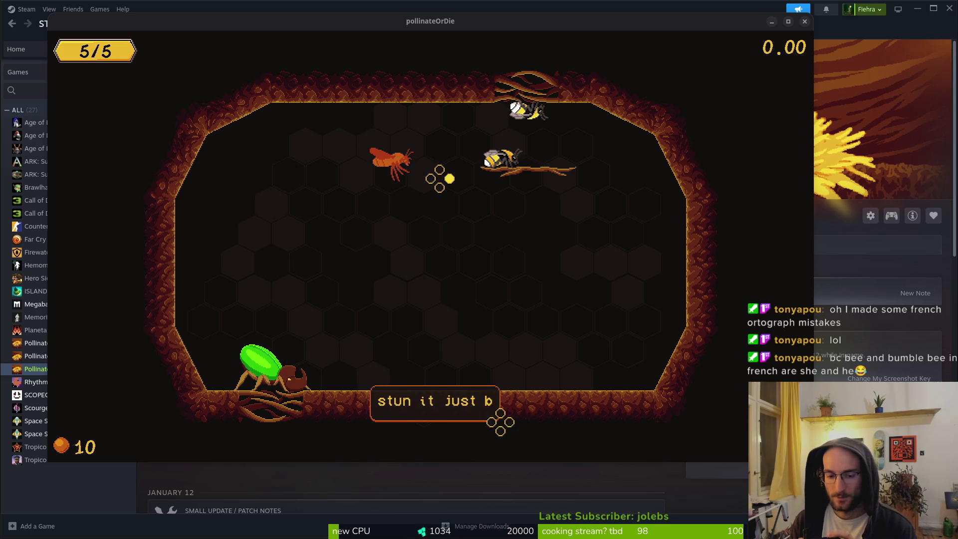
key("space")
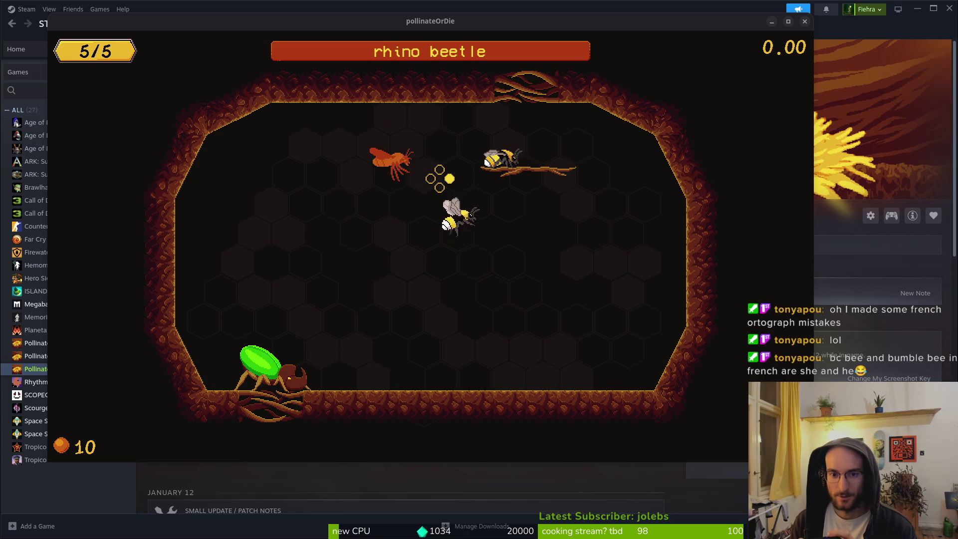
Step: Dodge the beetle's charges, attack until its bar empties, then drop into the hive level
key("Down")
key("Left")
key("Down")
key("Right")
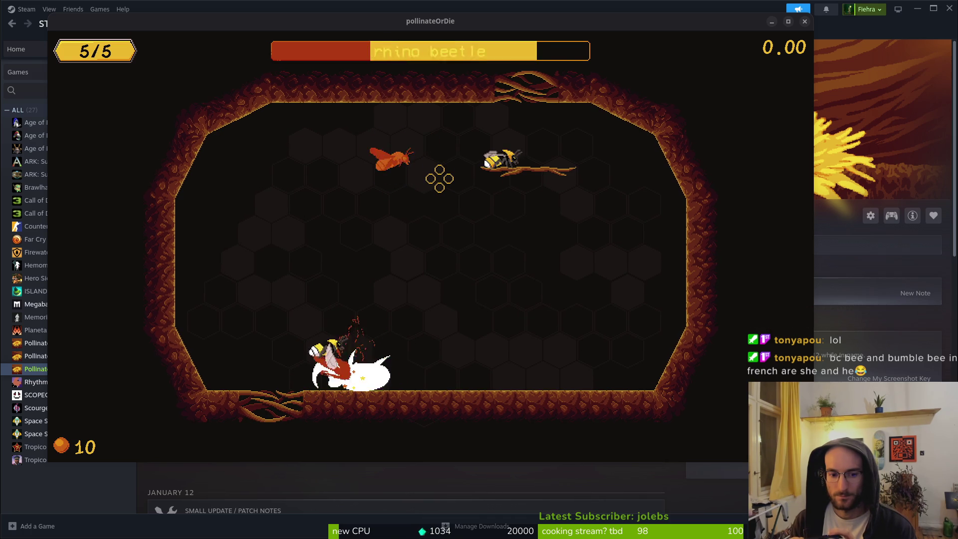
key("Up")
key("Left")
key("Down")
key("Right")
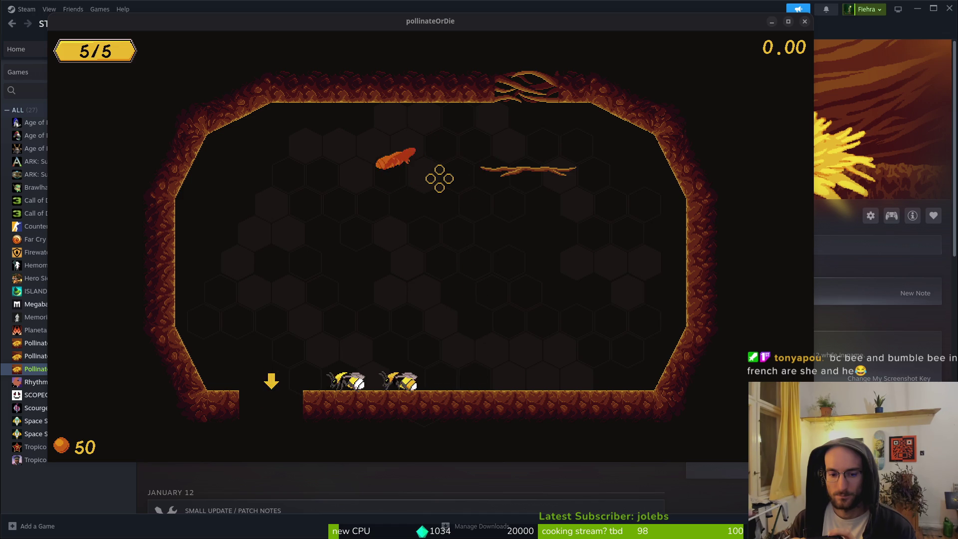
key("a")
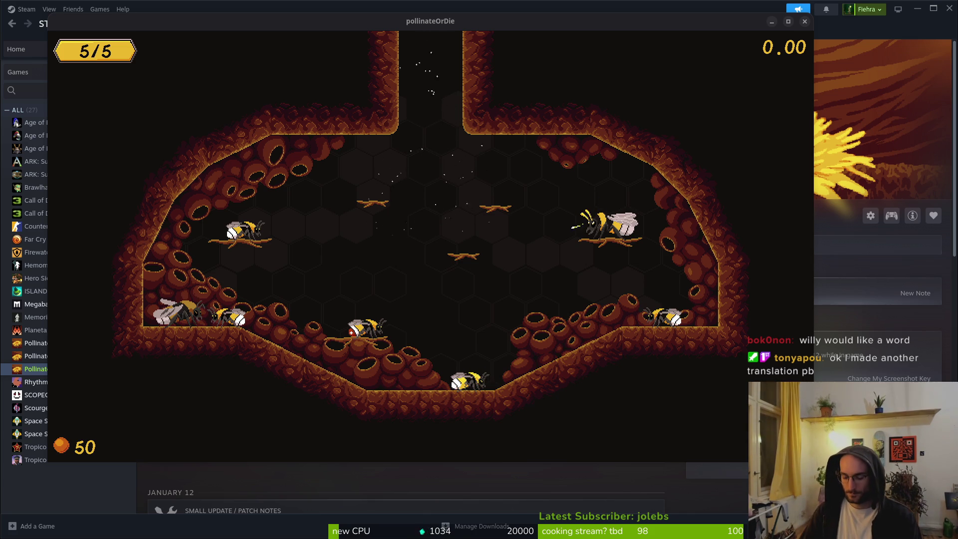
Step: Toggle the desktop overview and bring the Pollinate or Die window back into focus
key("super")
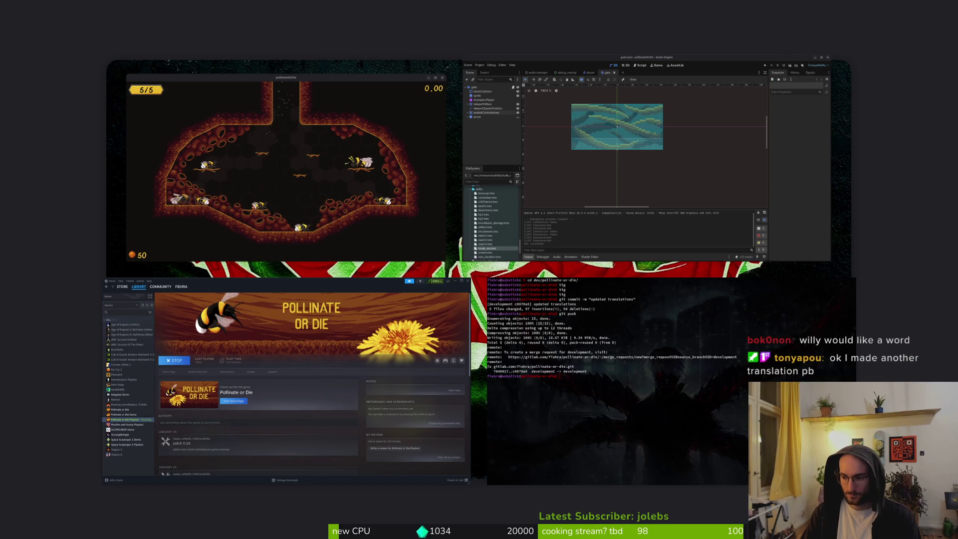
key("super")
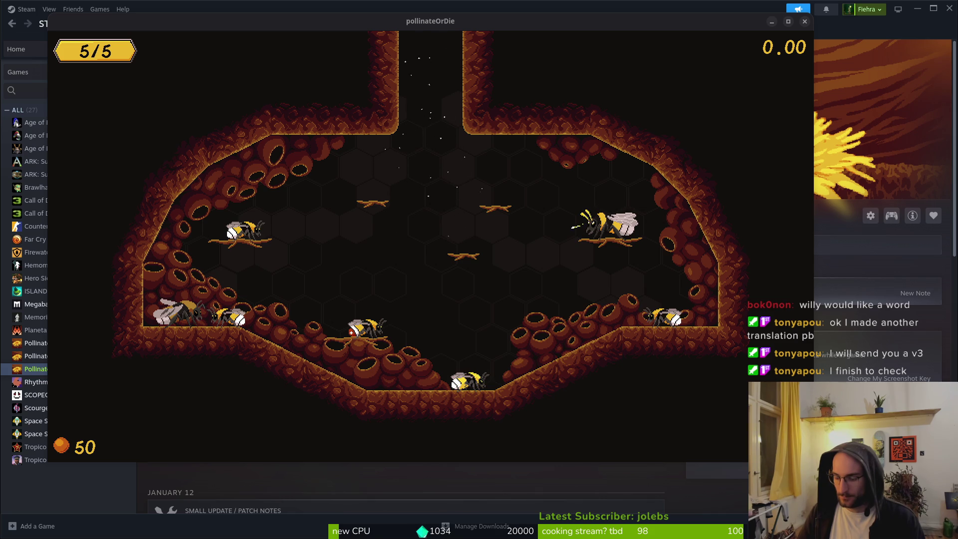
key("alt+Tab")
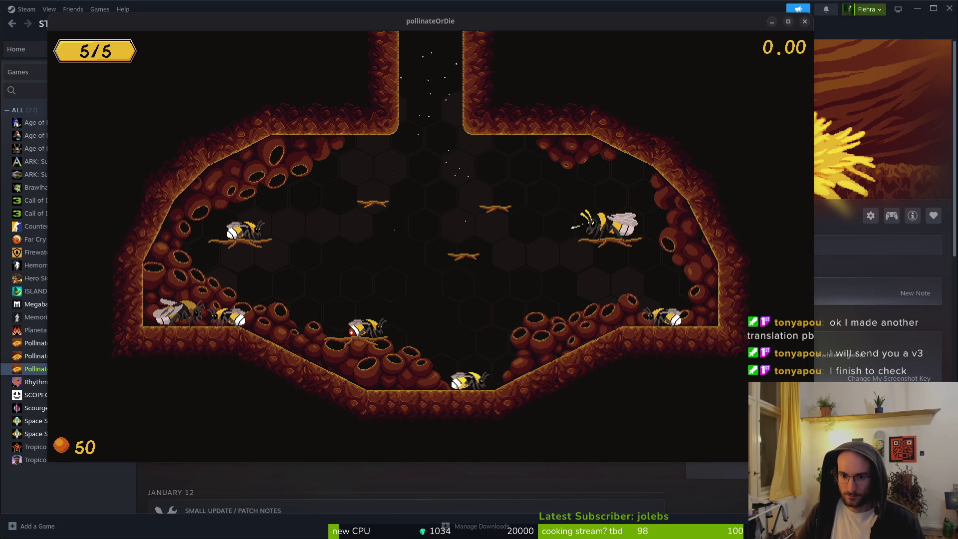
Step: Fly the bee around the hive to the skin bee, opening the skins menu
key("Right")
key("space")
key("Left")
key("Right")
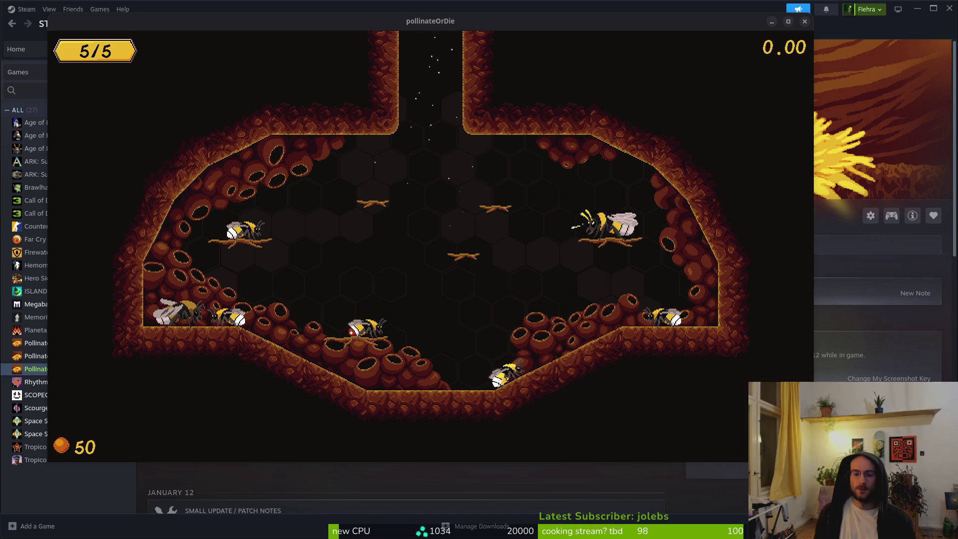
left_click(364, 293)
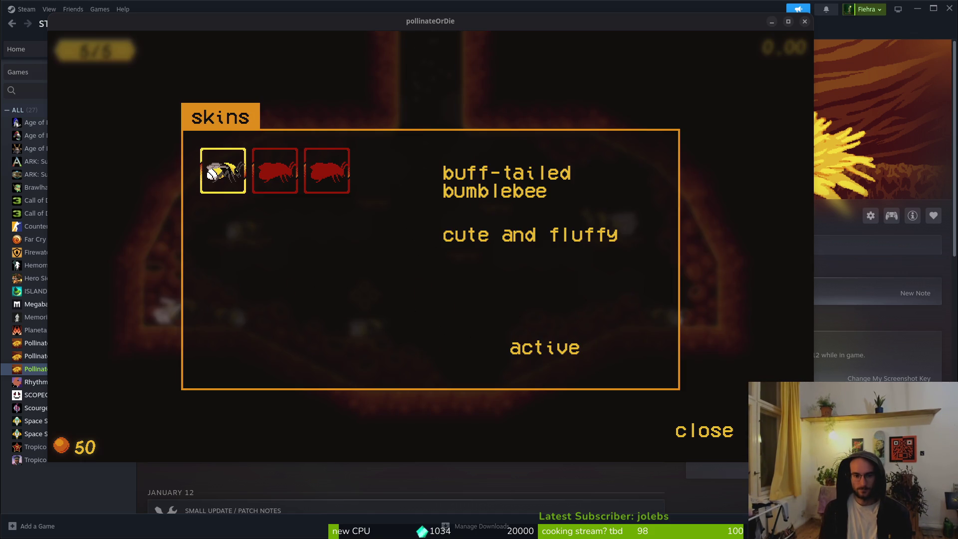